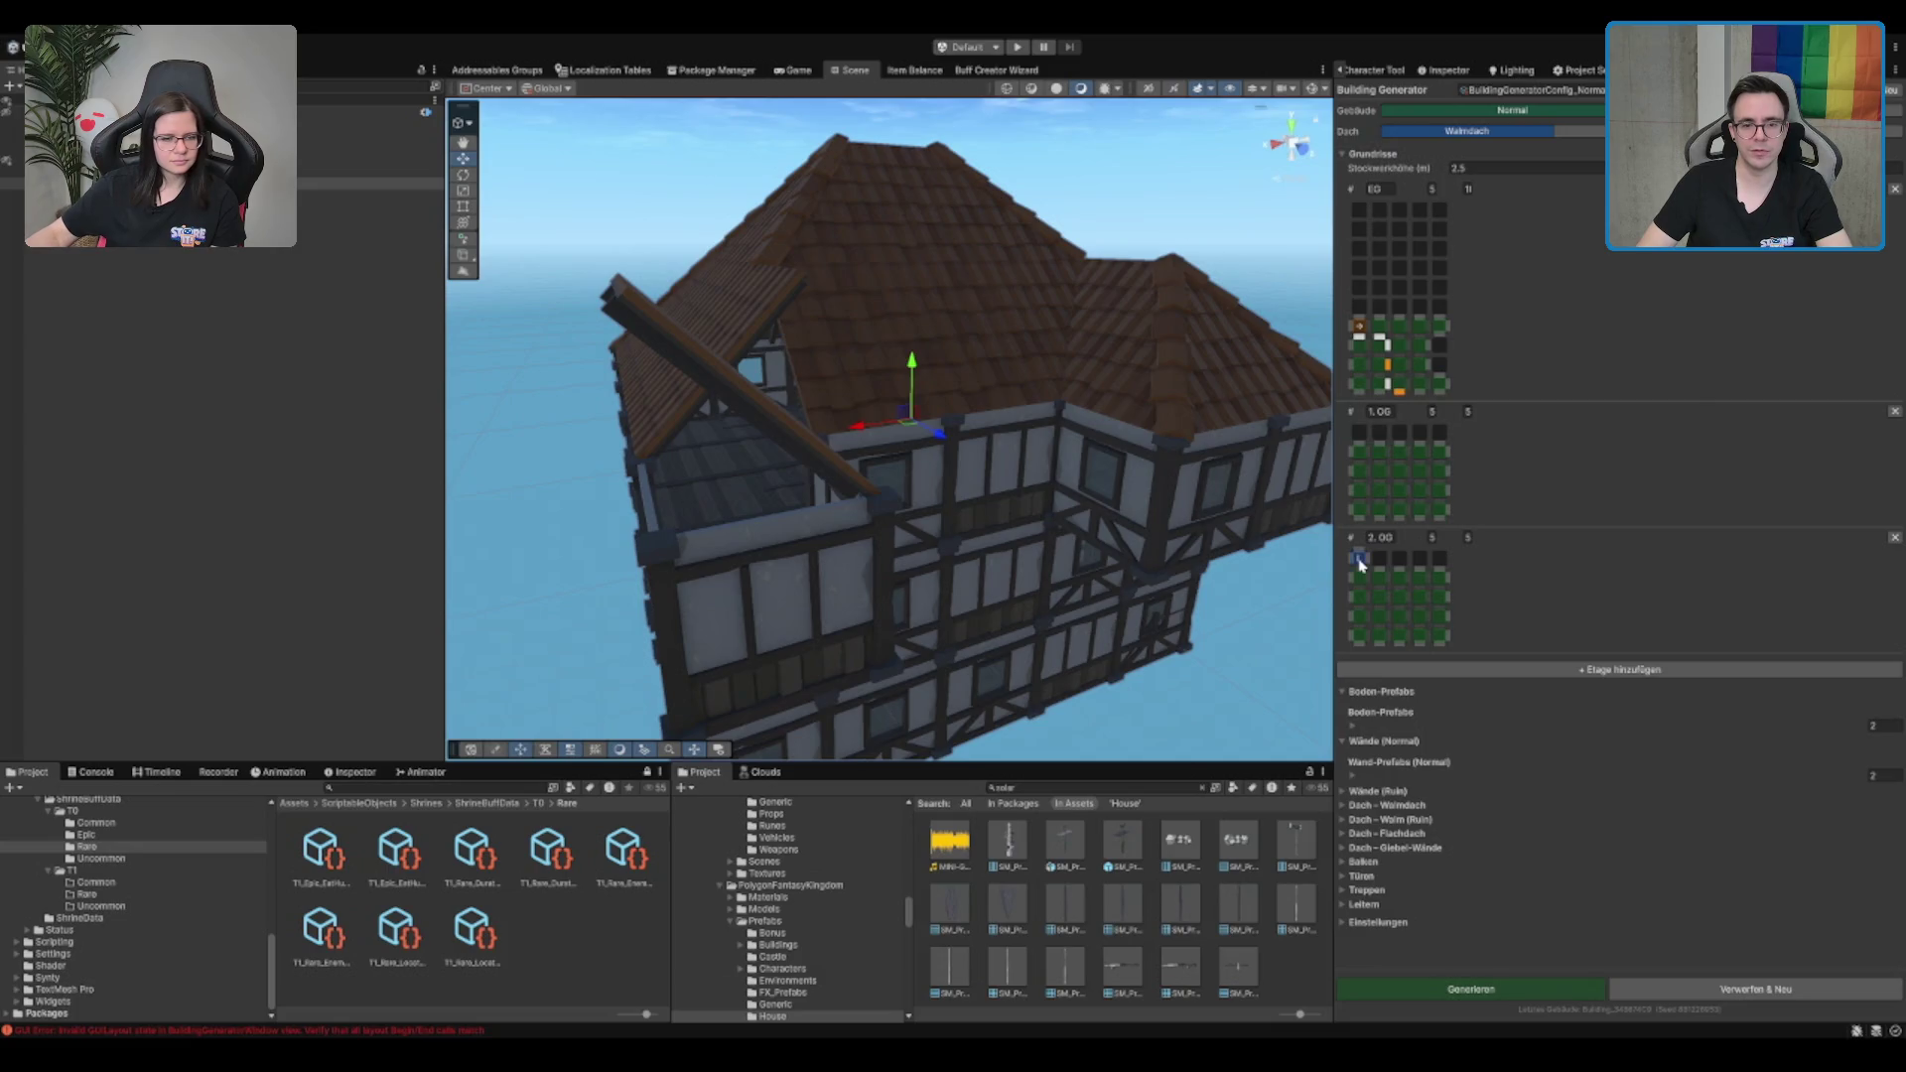
# Turn off three cells in the 2.OG floor plan of the Building Generator
pyautogui.click(1421, 581)
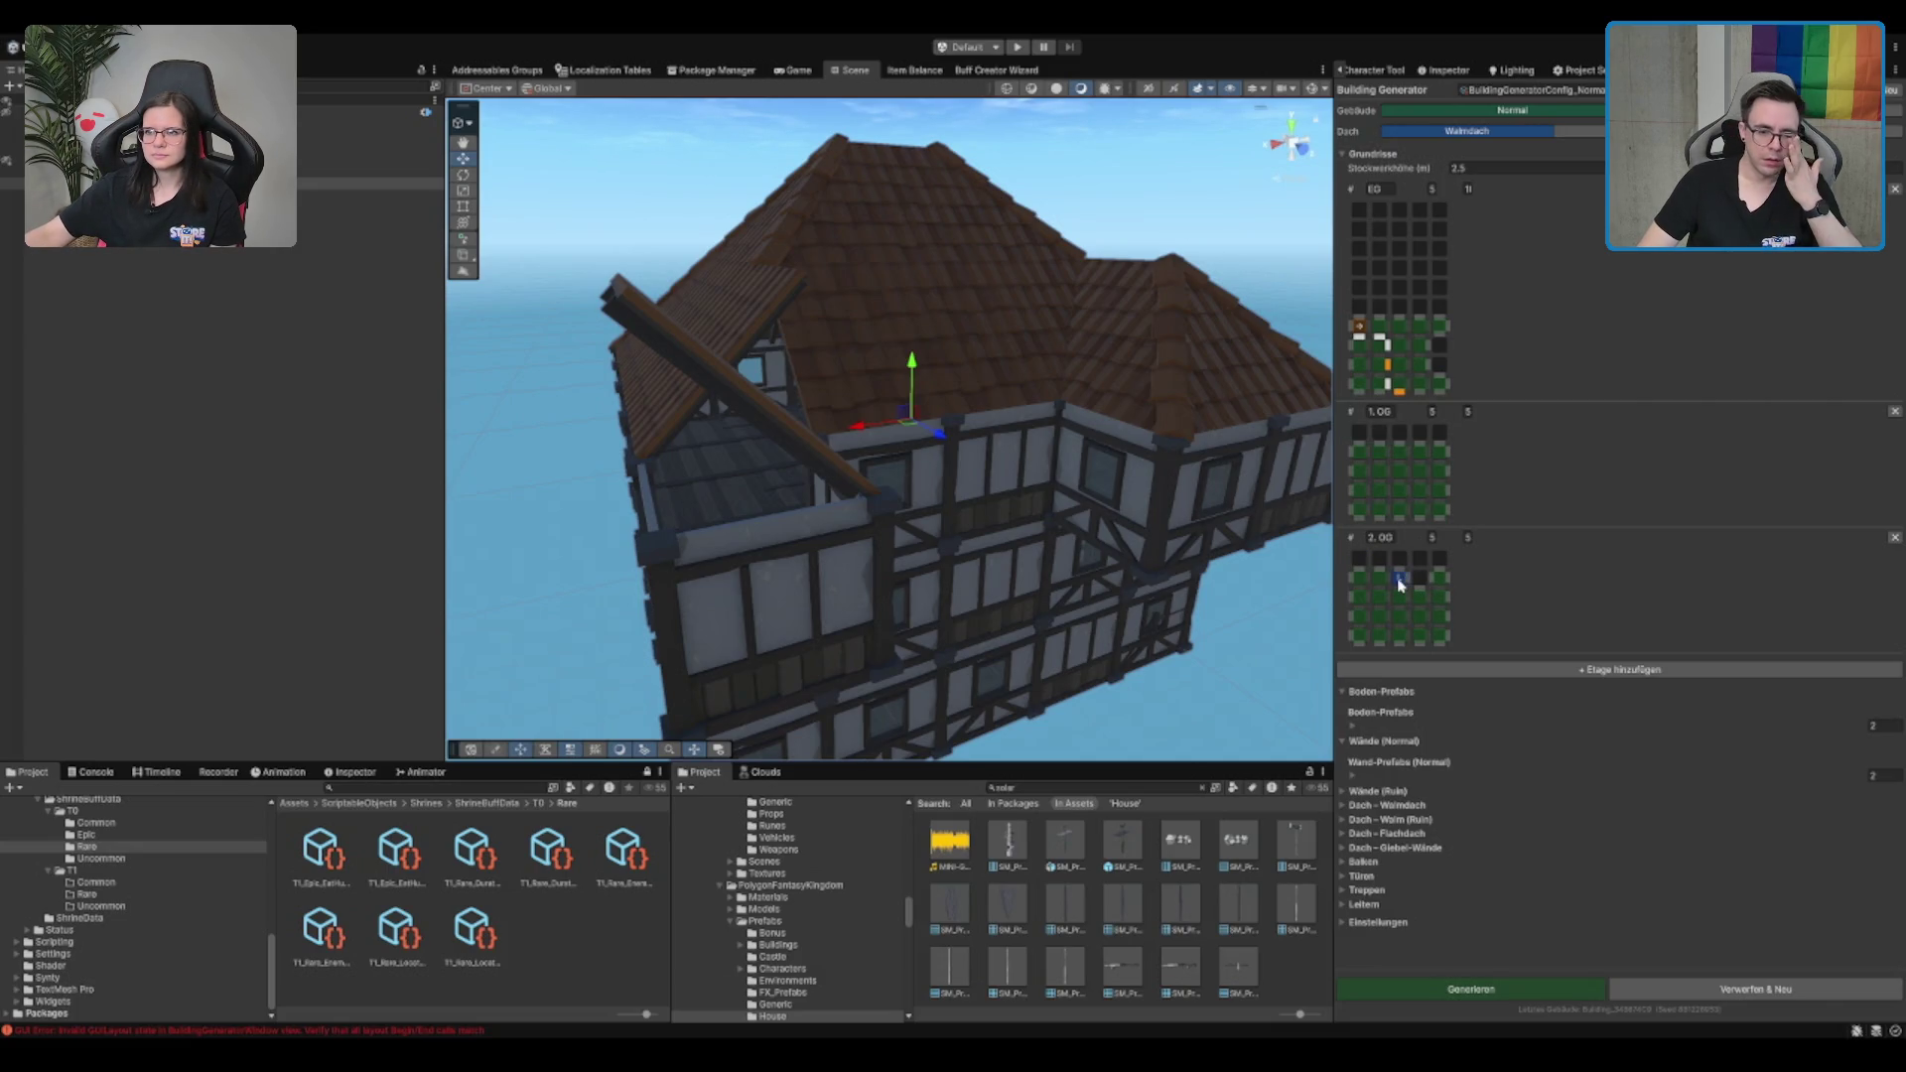
pyautogui.click(1400, 582)
pyautogui.click(1747, 989)
pyautogui.scroll(2, 1105, 506)
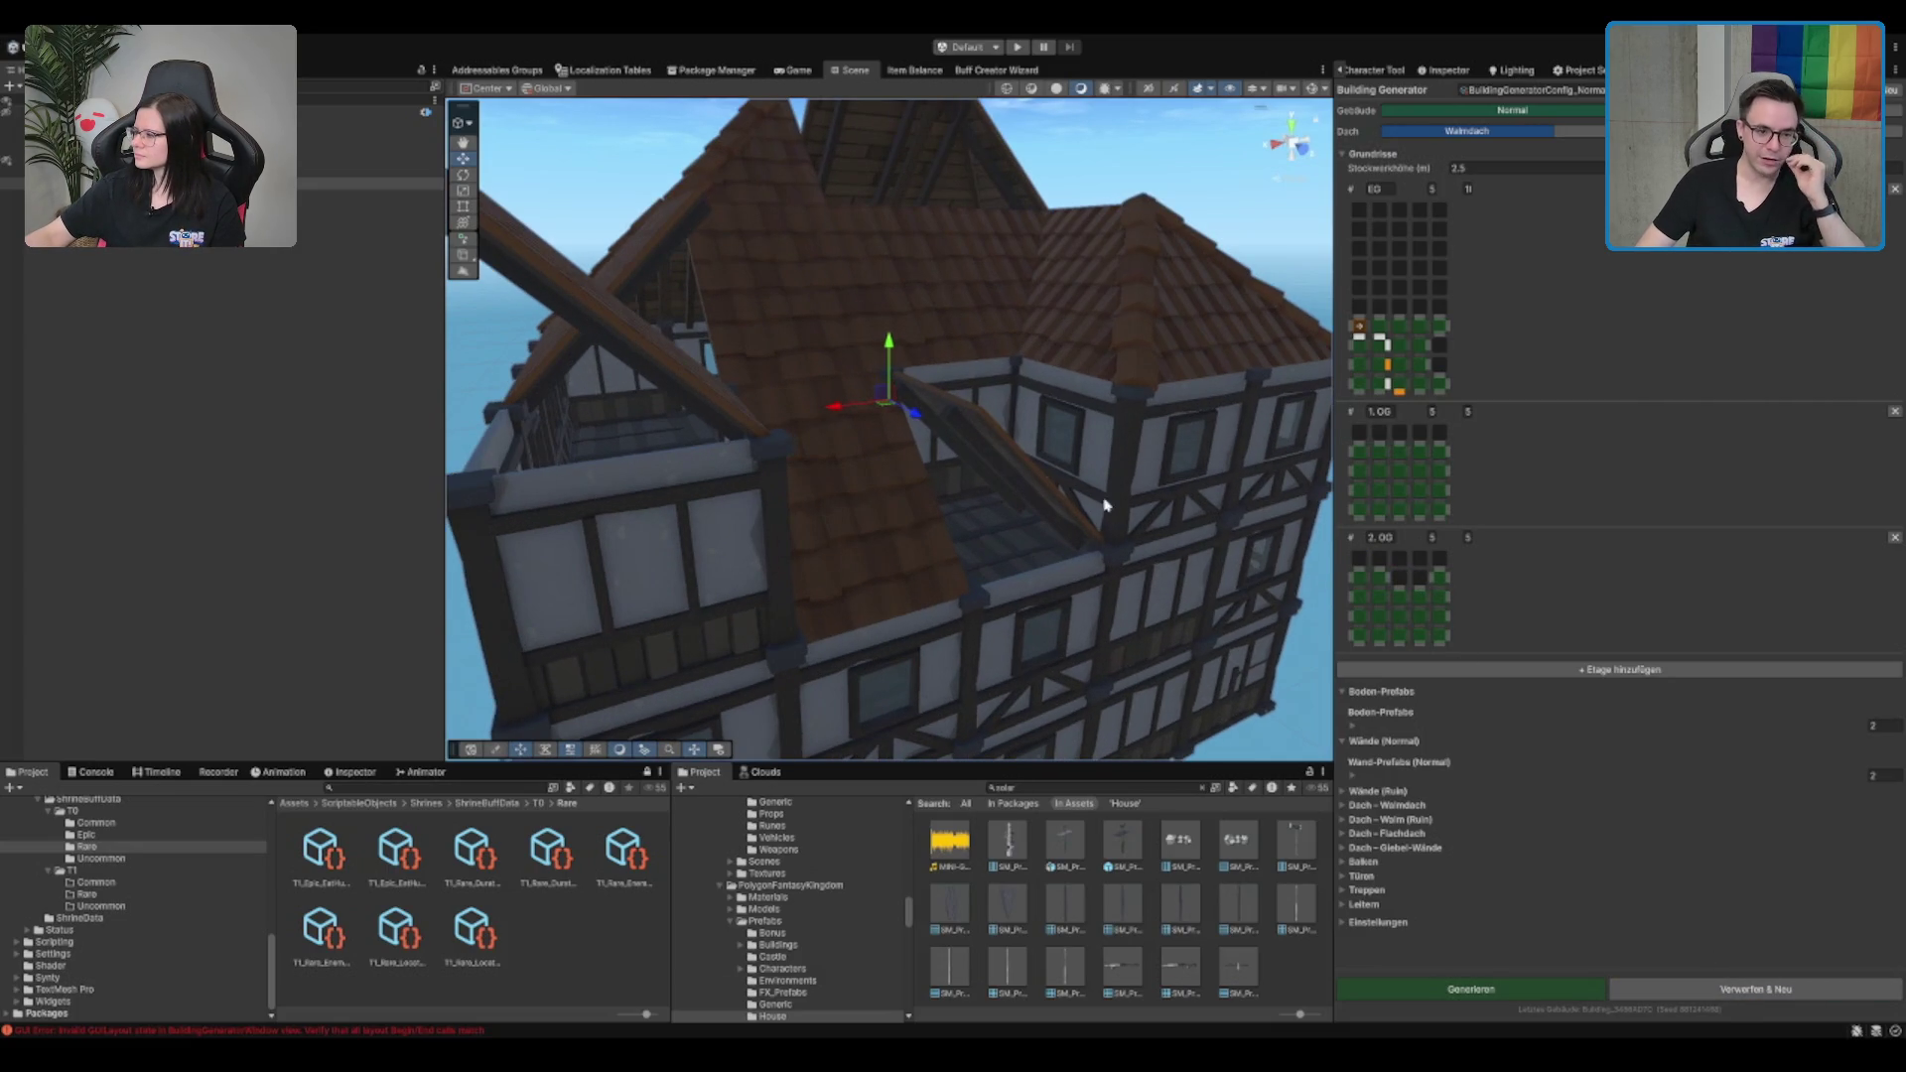
pyautogui.scroll(3, 1115, 417)
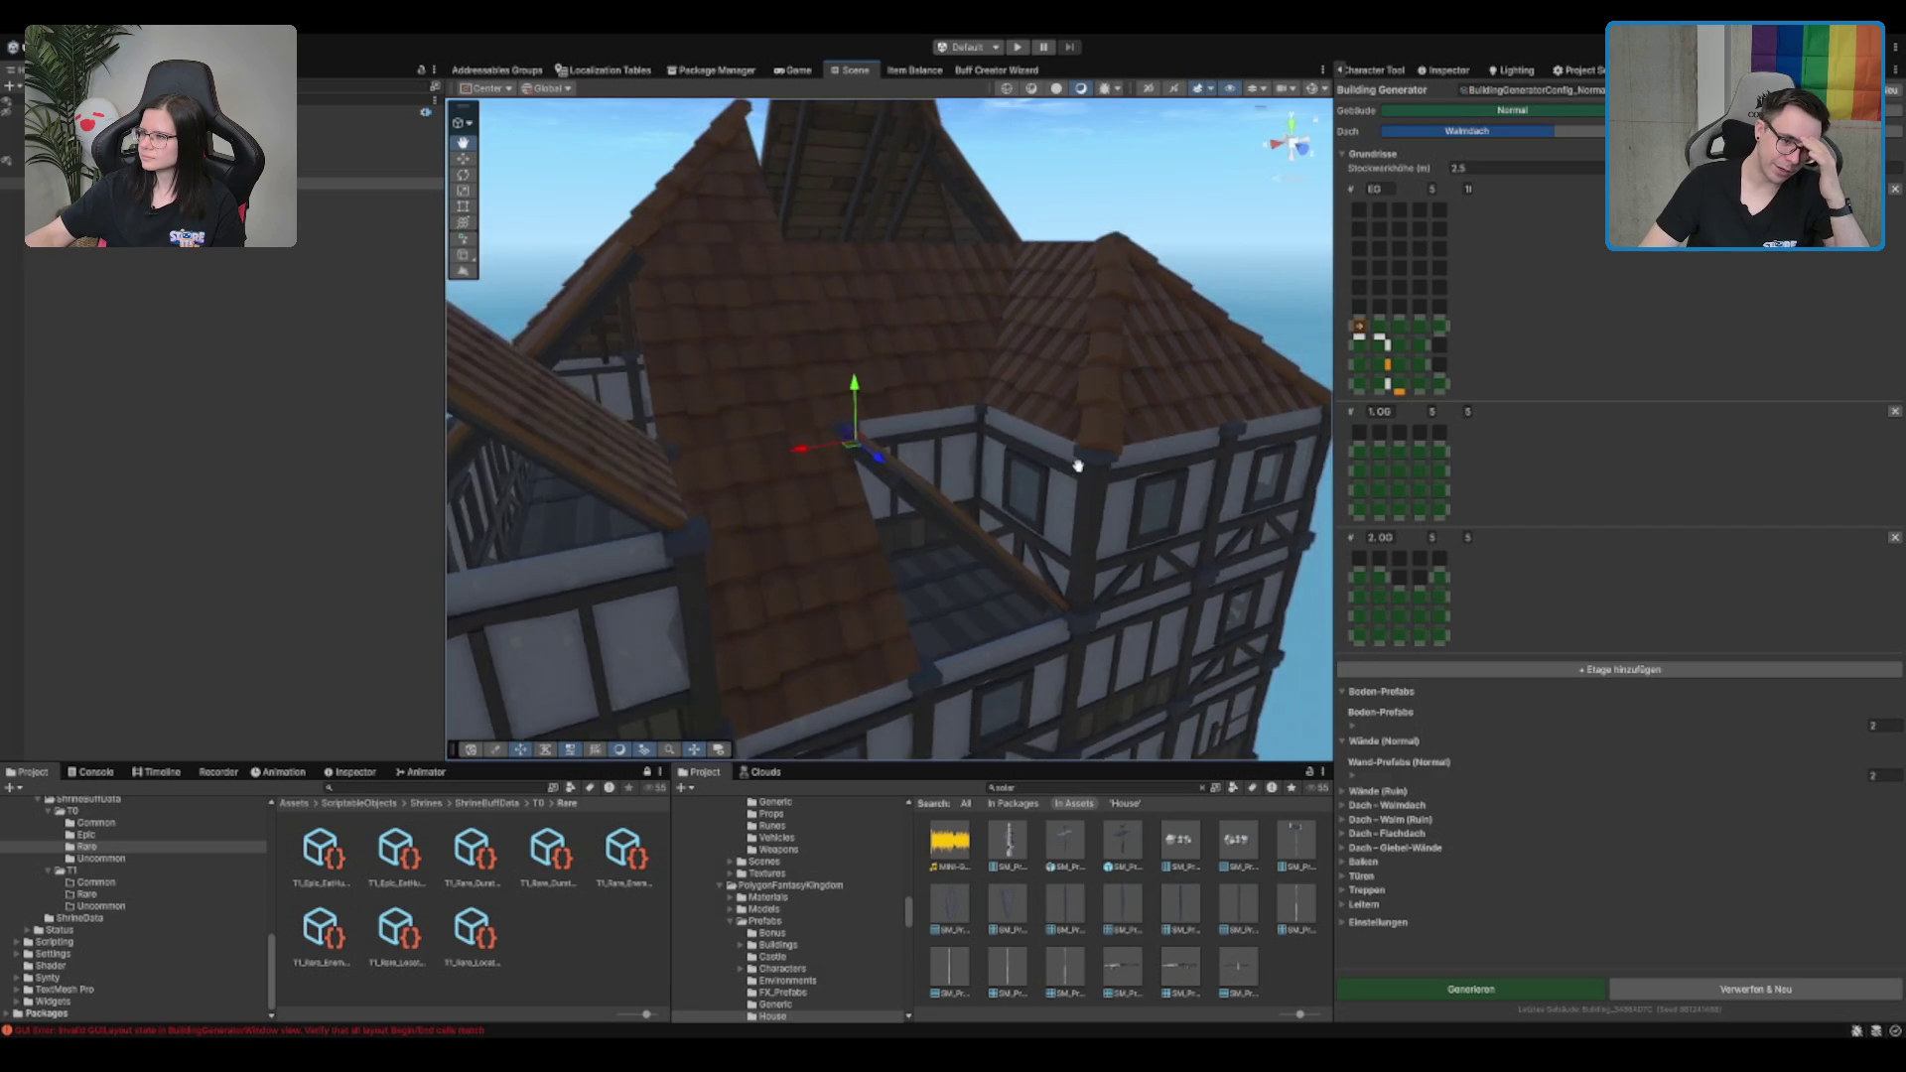
# Inspect the roof and front of the house, then remove the 2.OG floor
pyautogui.moveTo(1078, 465)
pyautogui.mouseDown()
pyautogui.moveTo(1007, 584)
pyautogui.moveTo(961, 596)
pyautogui.moveTo(1017, 378)
pyautogui.mouseUp()
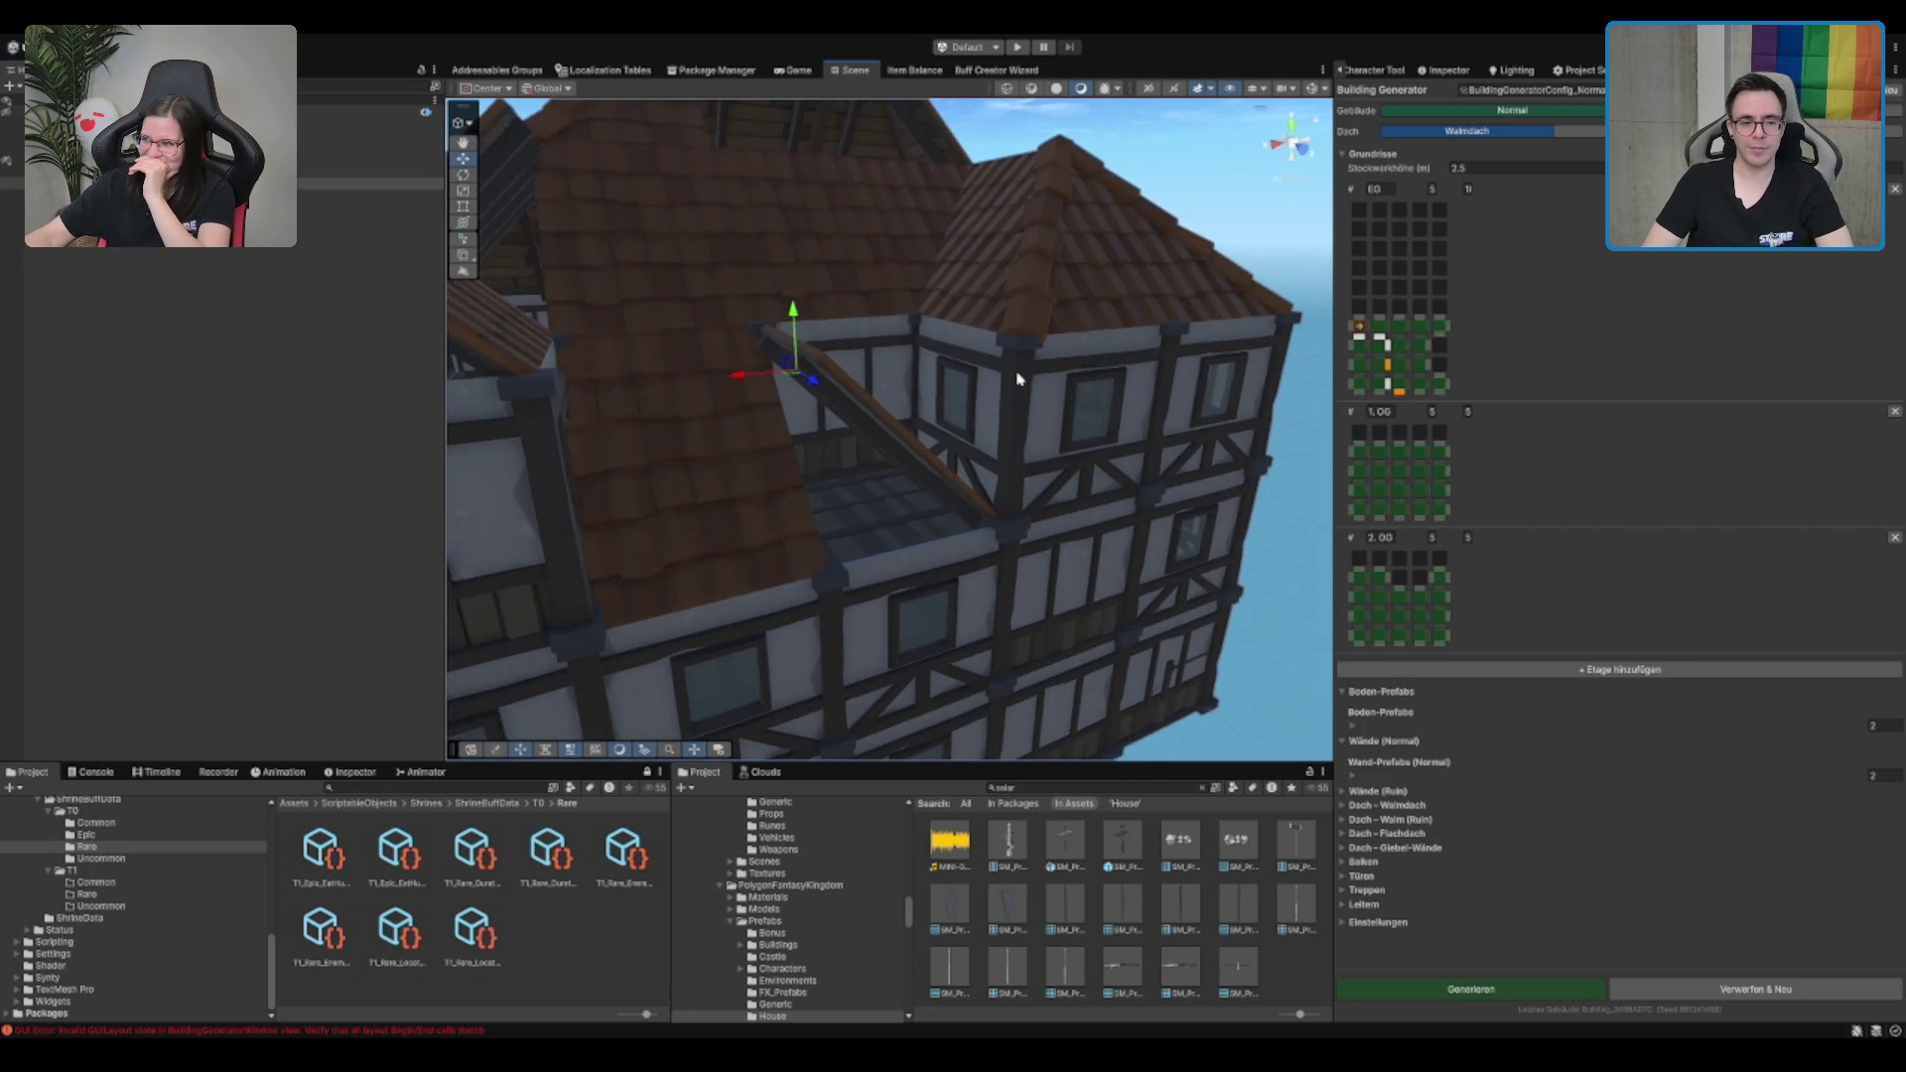
pyautogui.scroll(-3, 1102, 374)
pyautogui.scroll(-3, 1082, 457)
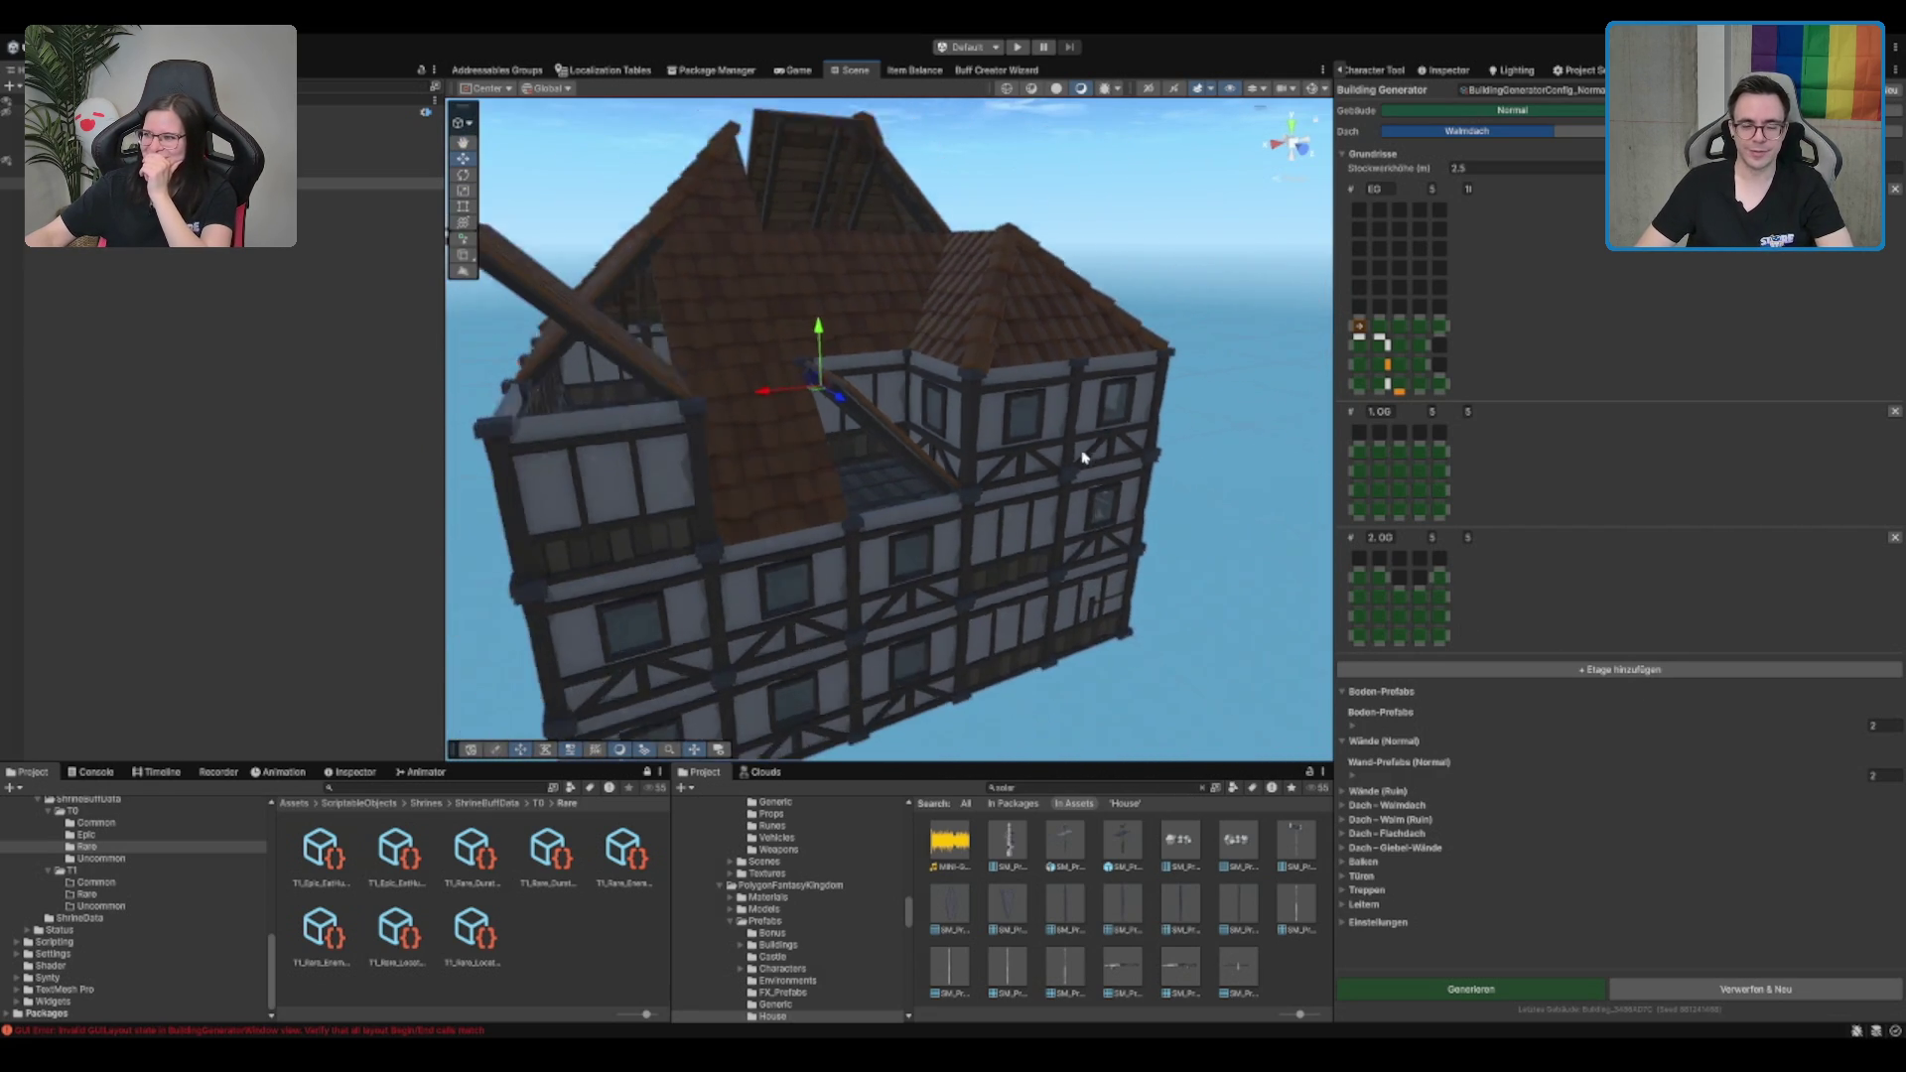
pyautogui.moveTo(1082, 457)
pyautogui.mouseDown()
pyautogui.moveTo(1070, 421)
pyautogui.moveTo(1068, 458)
pyautogui.moveTo(1033, 438)
pyautogui.moveTo(1000, 251)
pyautogui.moveTo(1008, 370)
pyautogui.moveTo(1219, 523)
pyautogui.moveTo(1166, 544)
pyautogui.mouseUp()
pyautogui.scroll(-5, 1068, 566)
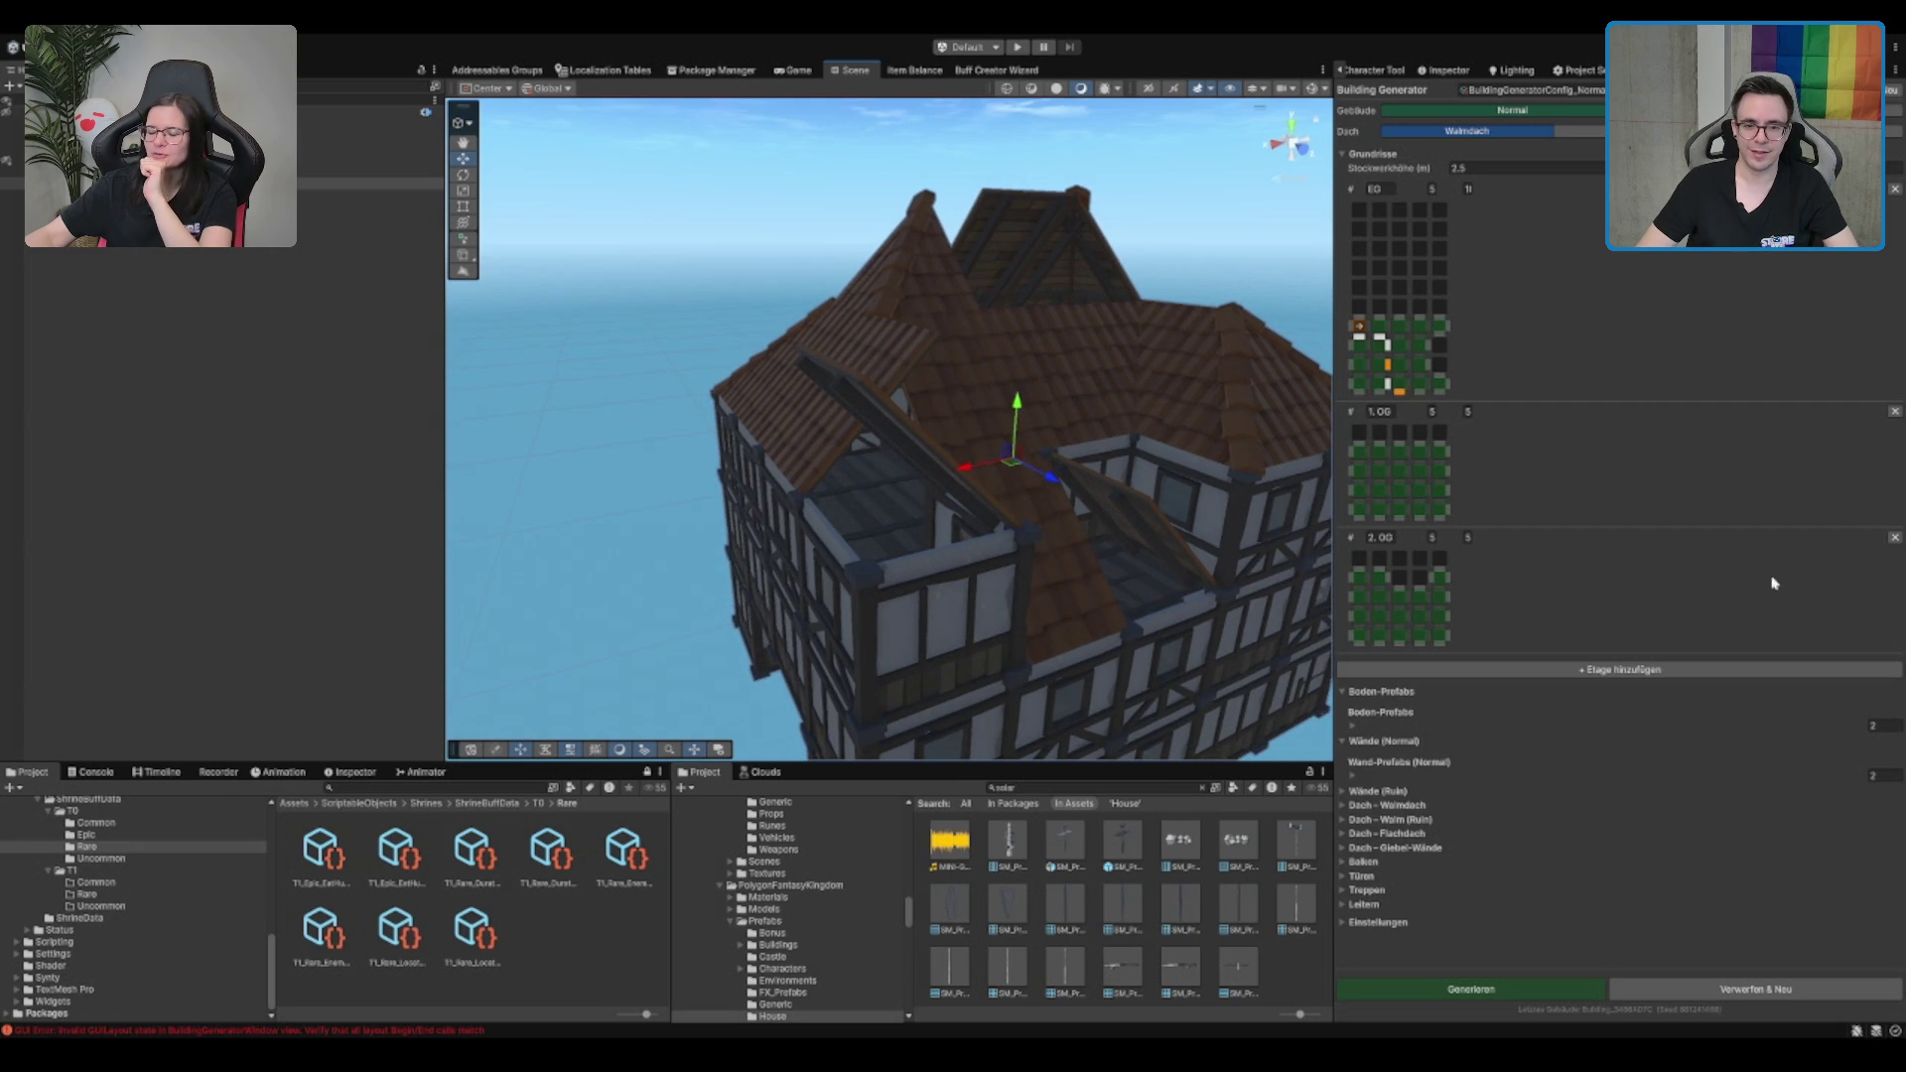
pyautogui.click(1894, 539)
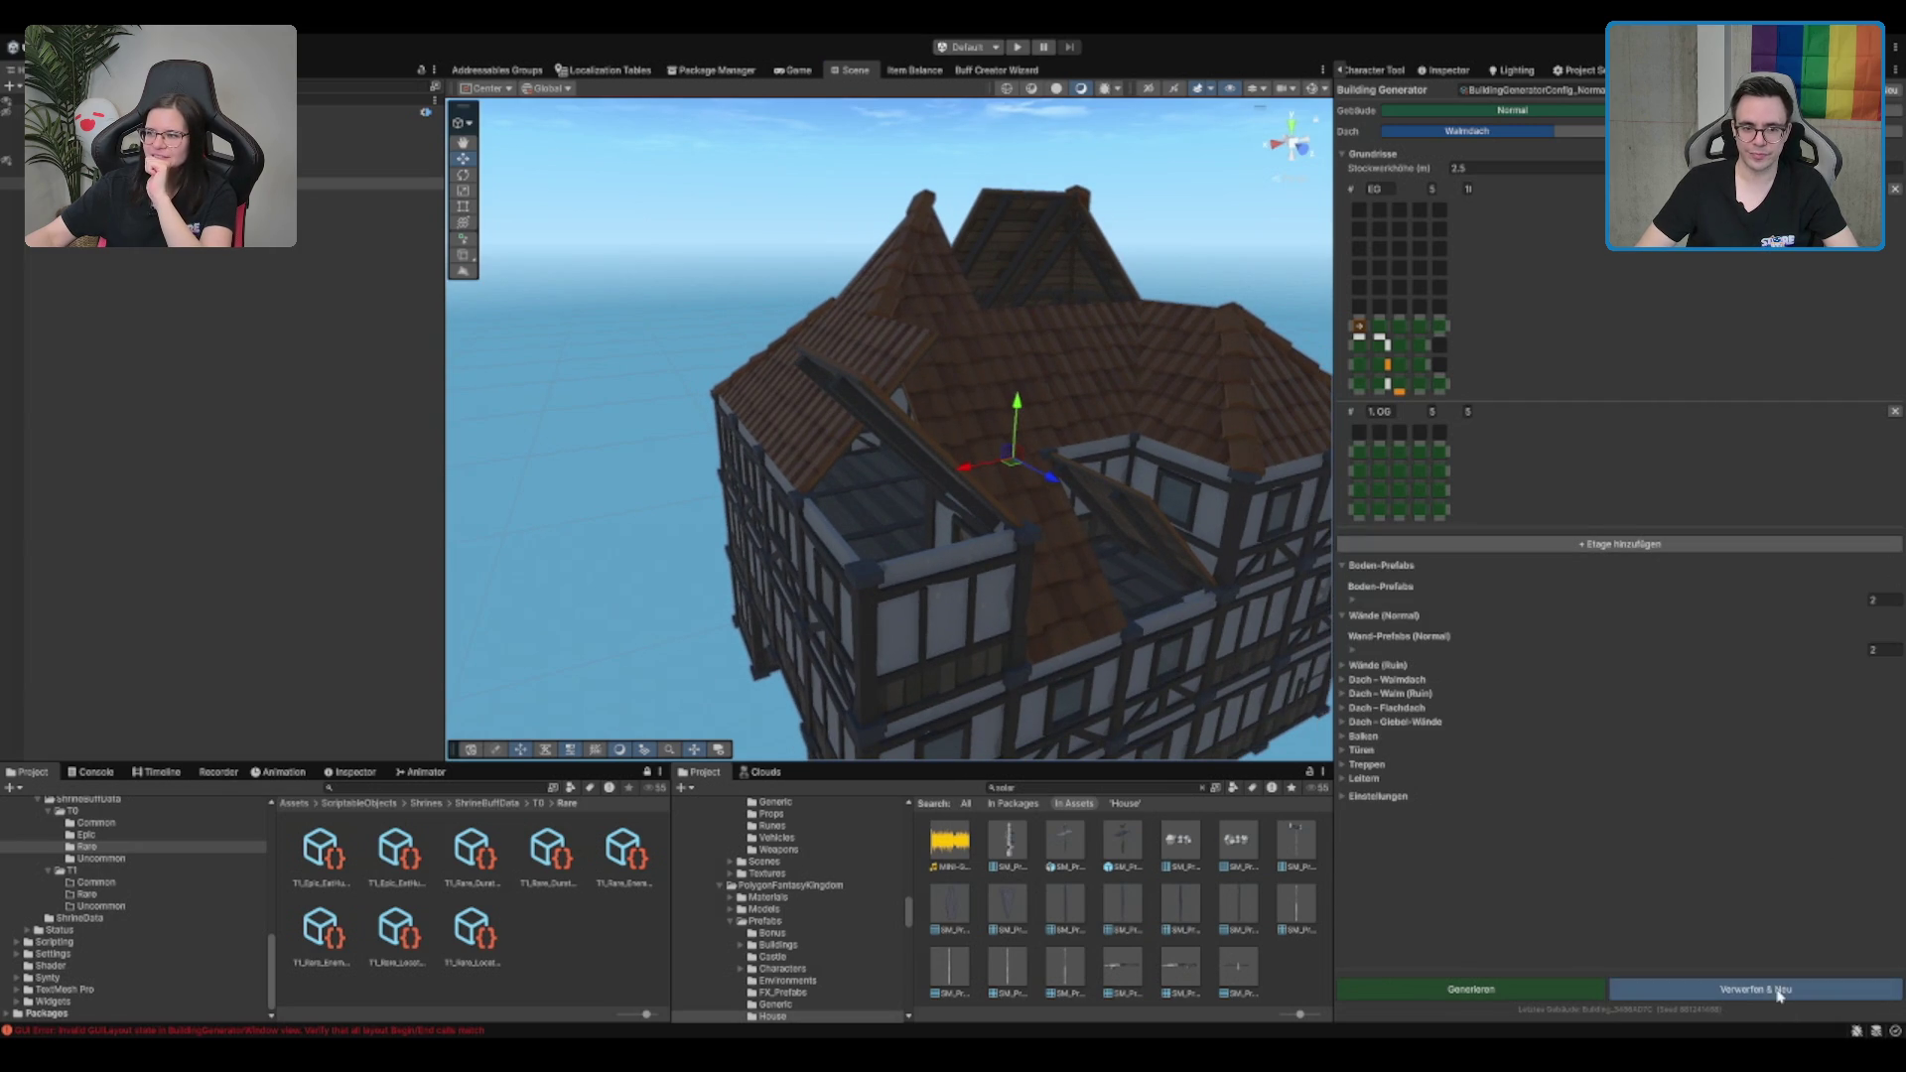
# Generate a new house with Verwerfen & Neu and delete one upper-floor window wall
pyautogui.click(1777, 995)
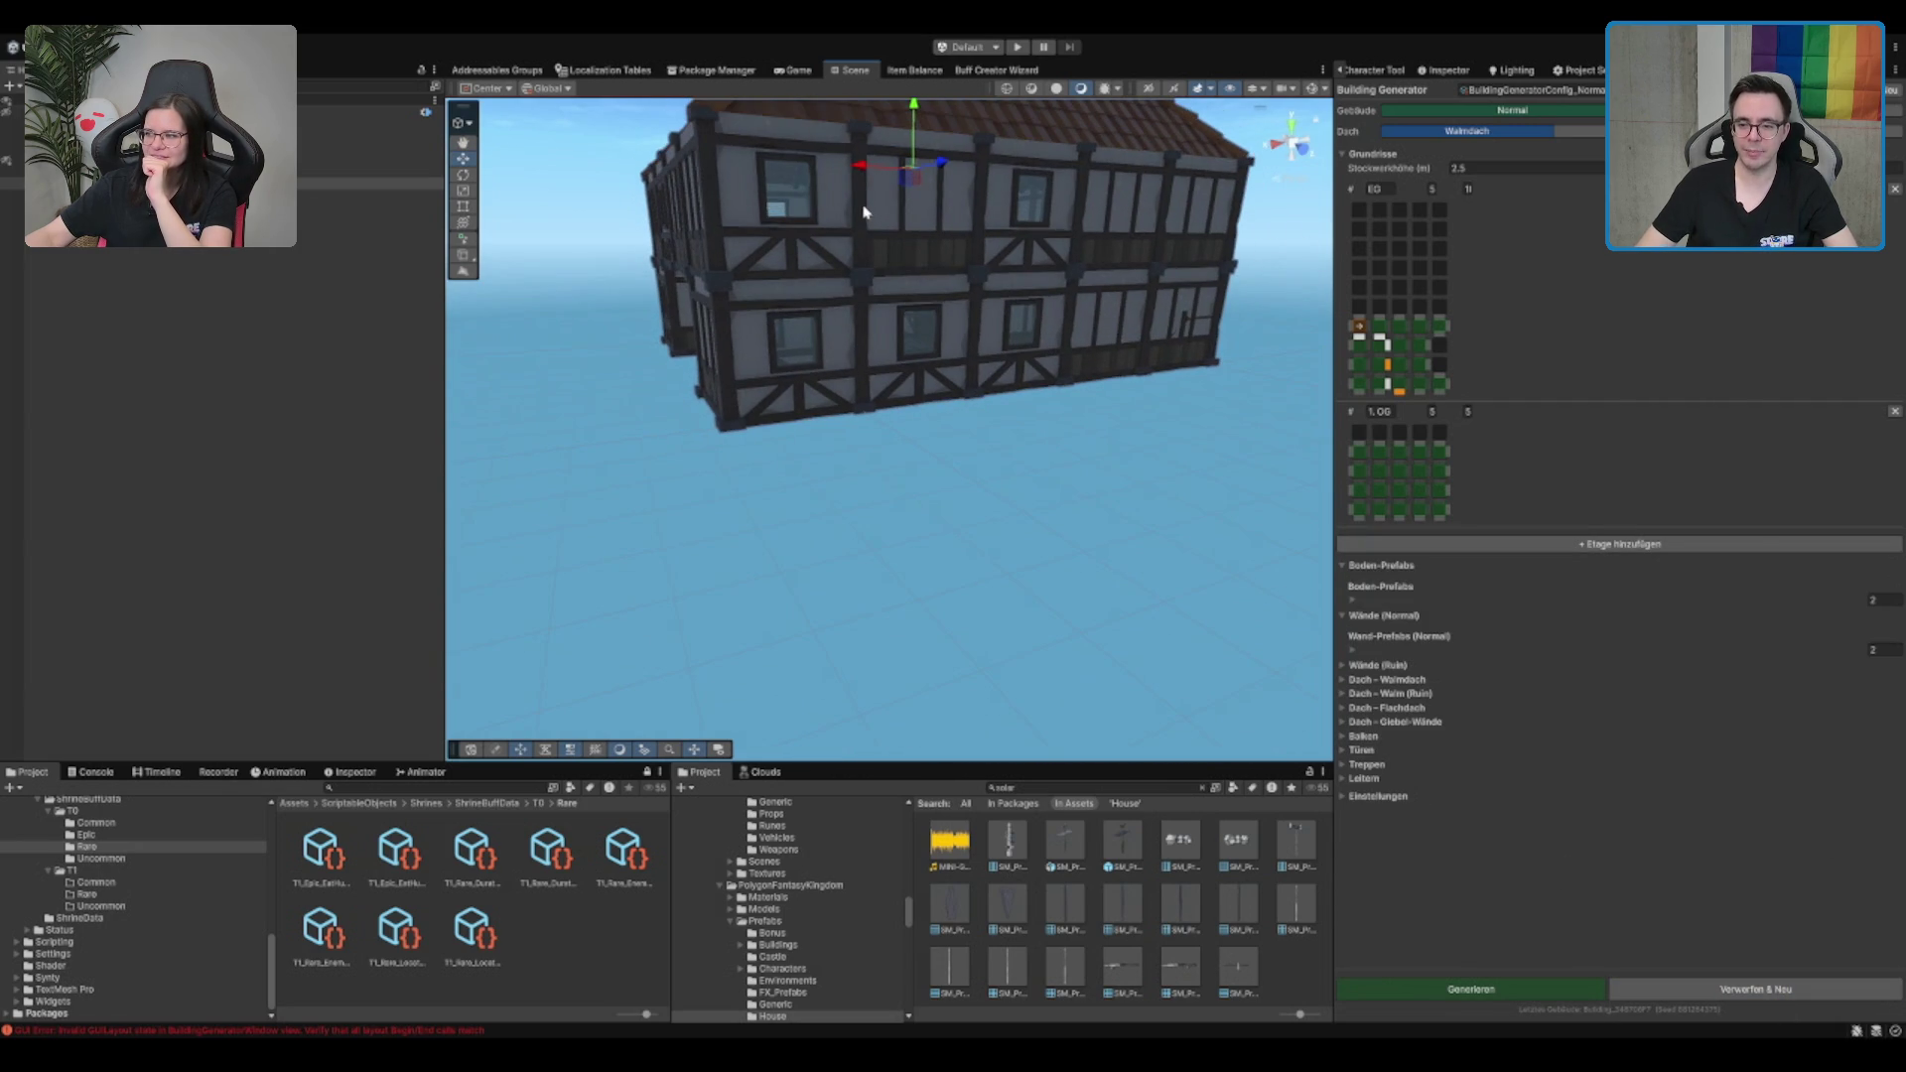
pyautogui.scroll(3, 1098, 184)
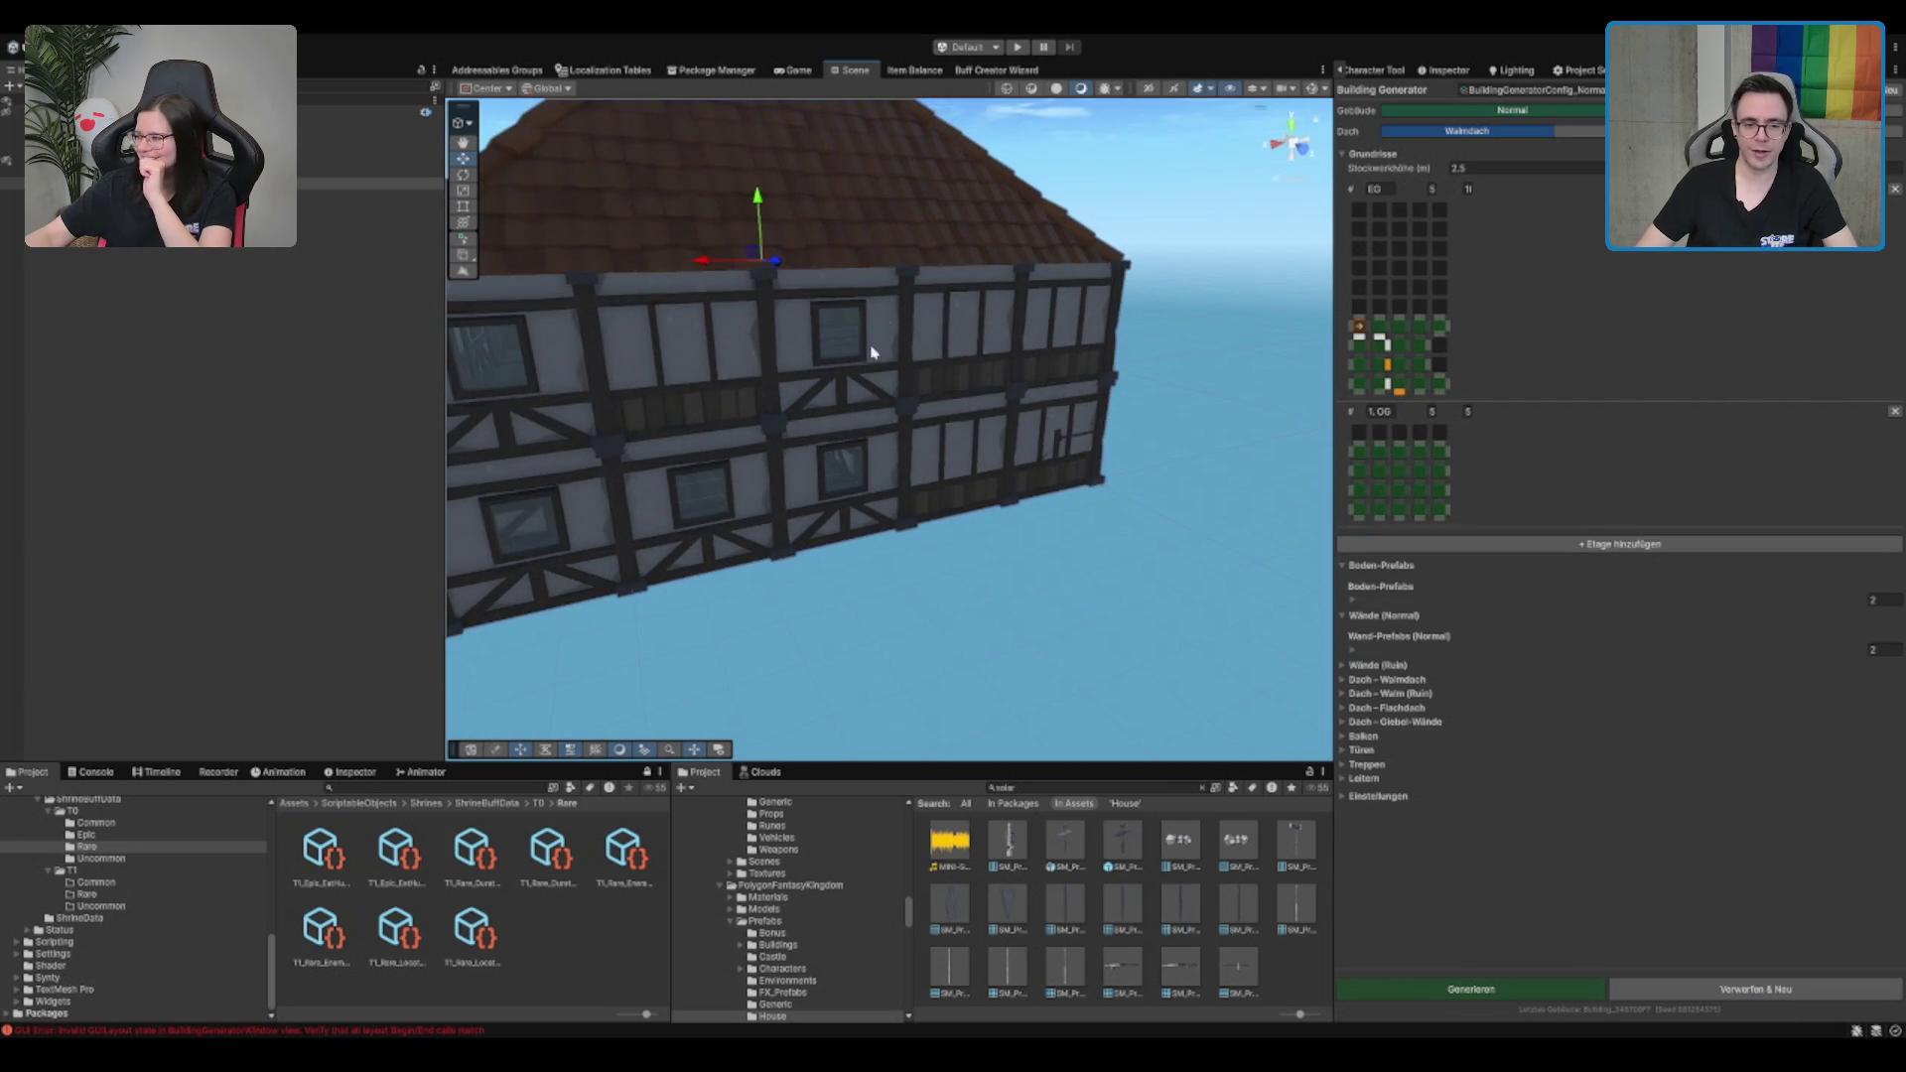
pyautogui.click(832, 323)
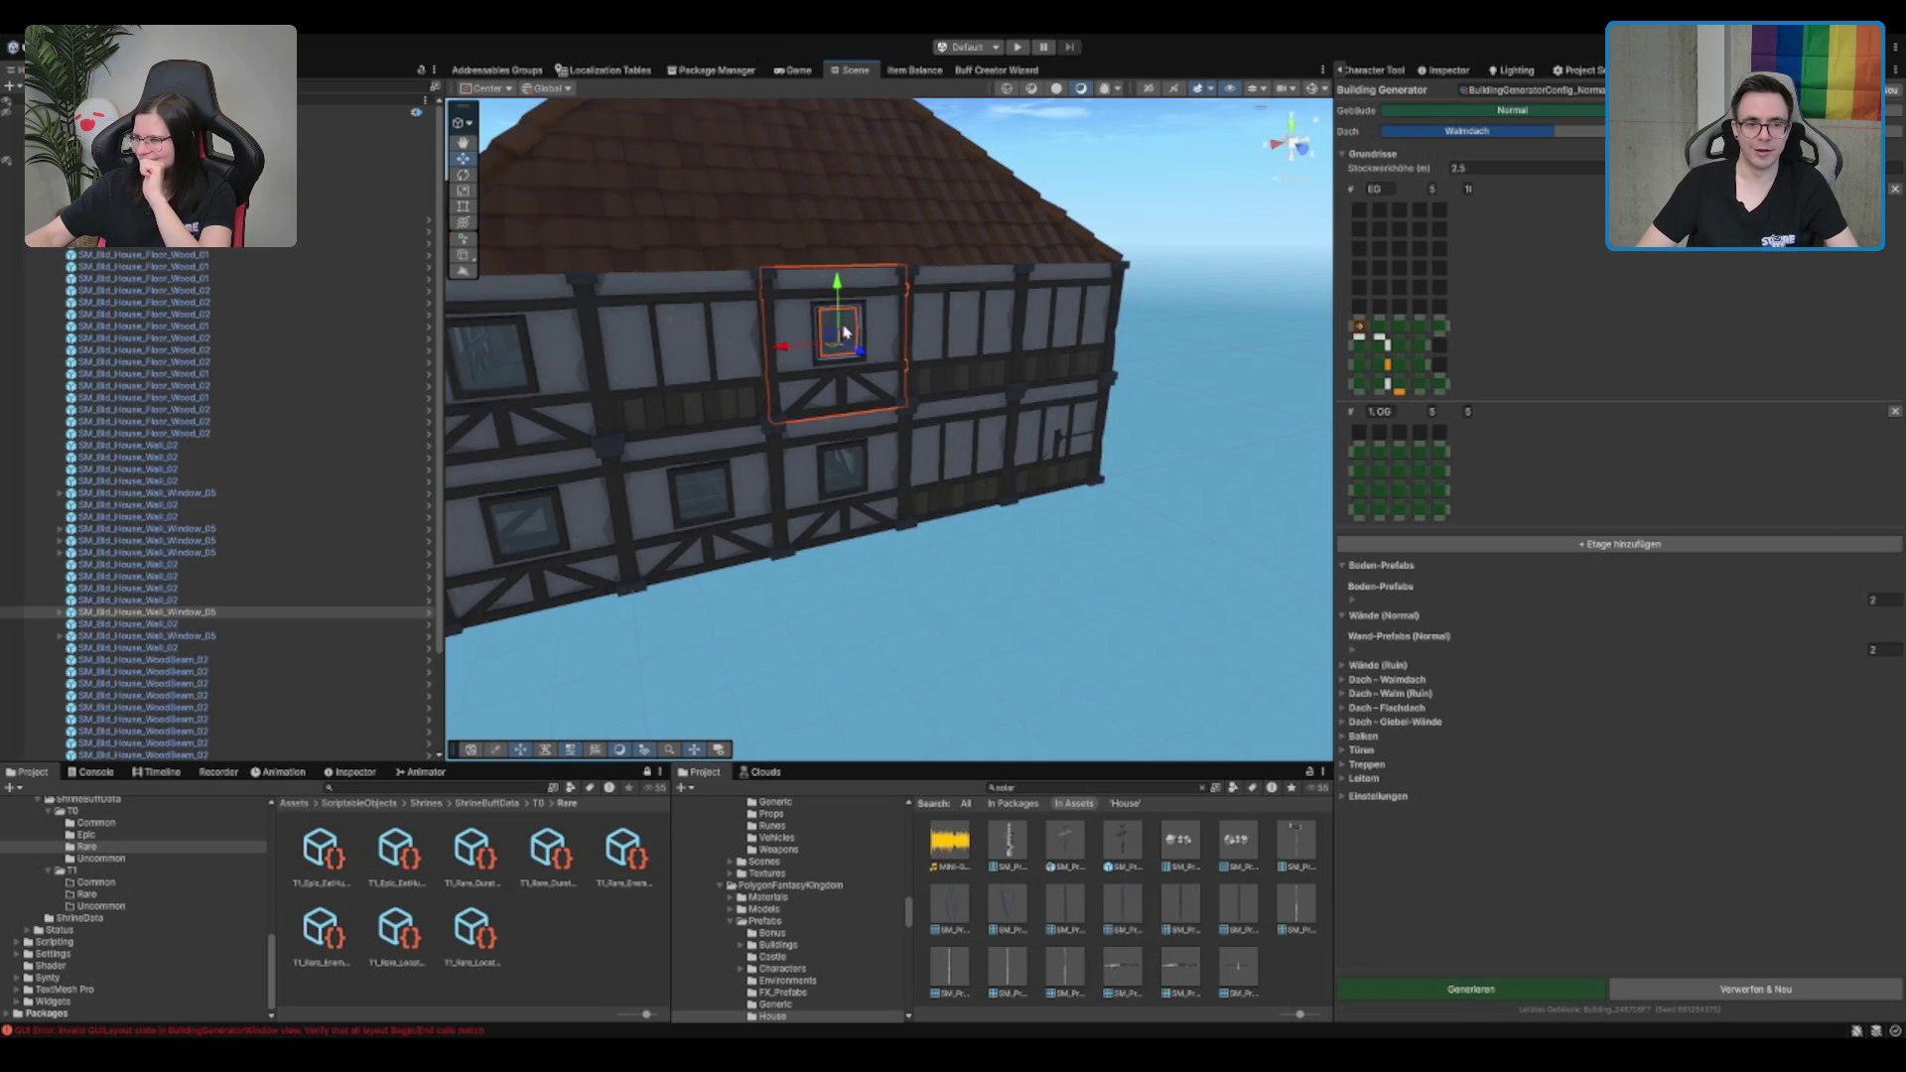
pyautogui.press('Delete')
# Push the Floor_Wood_03 plank outward through the opening like a balcony
pyautogui.click(849, 391)
pyautogui.click(852, 417)
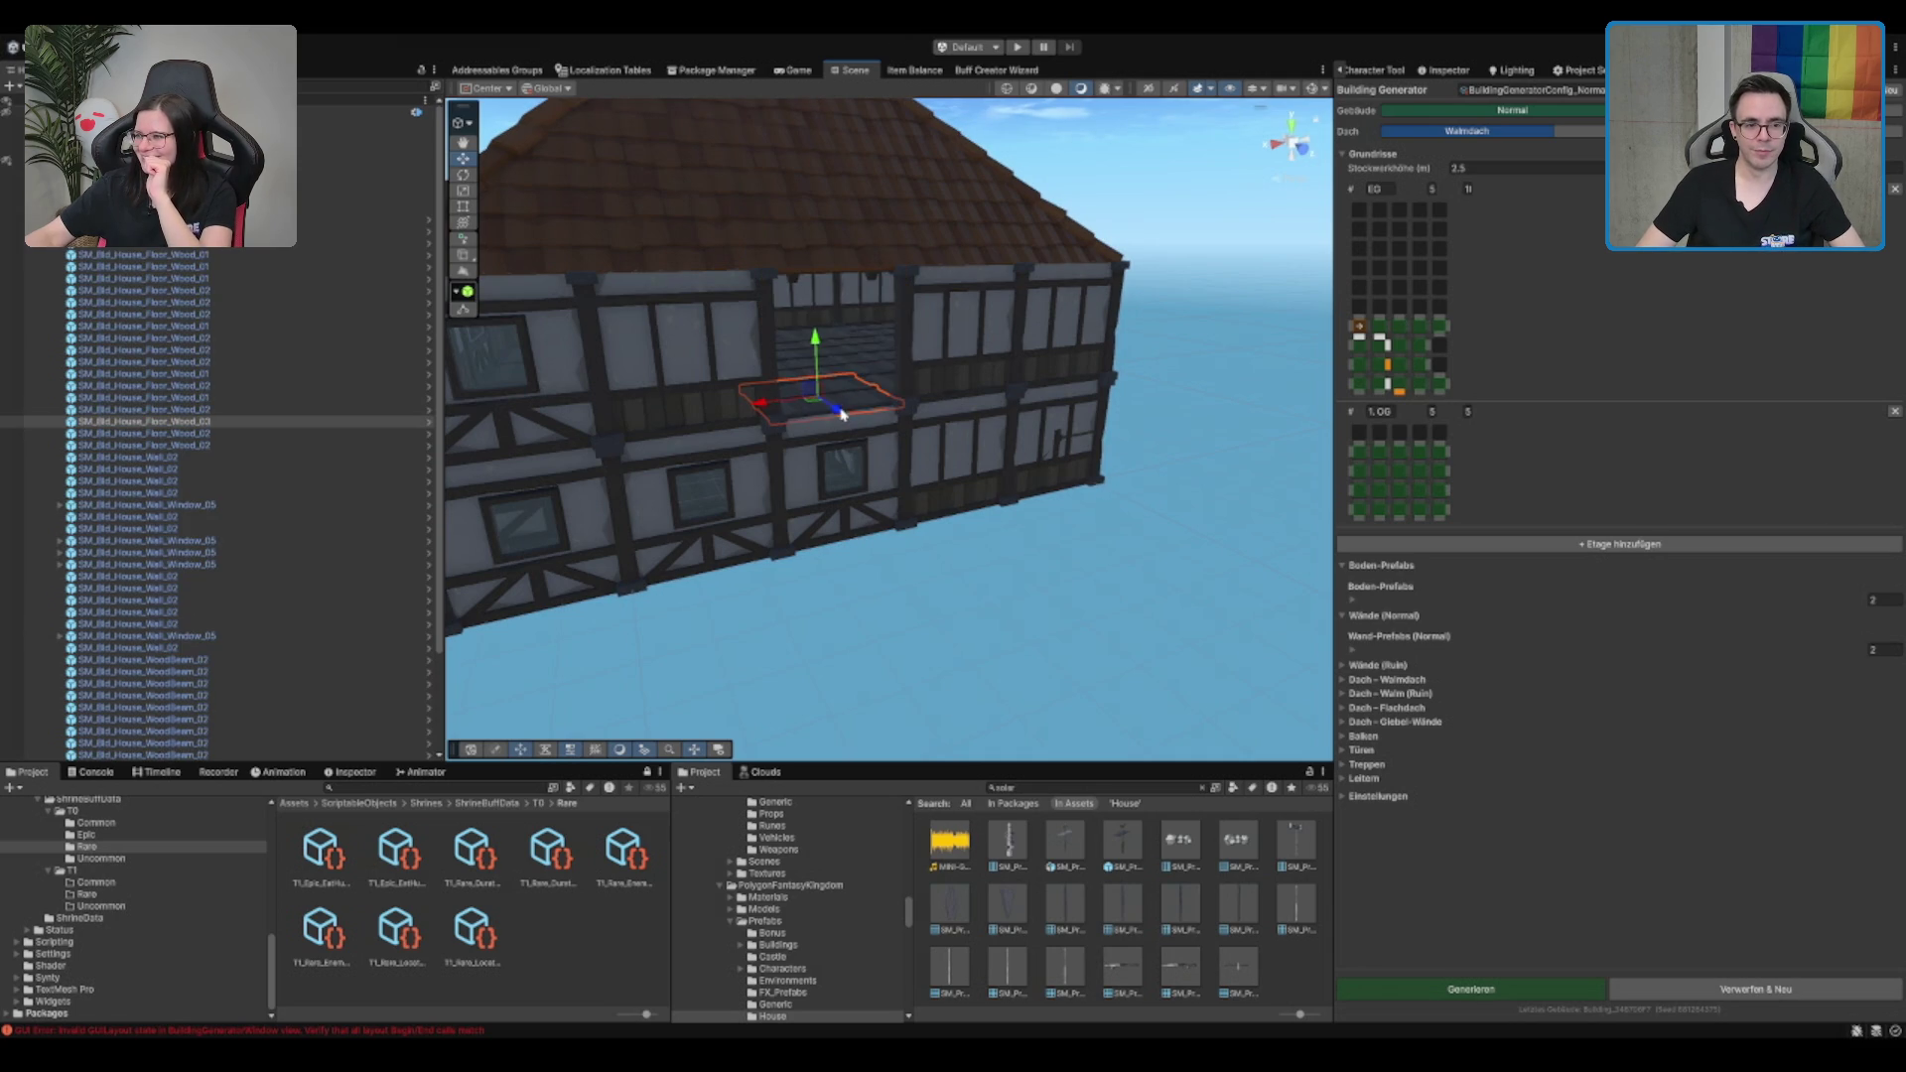
pyautogui.moveTo(851, 417)
pyautogui.mouseDown()
pyautogui.moveTo(915, 472)
pyautogui.moveTo(890, 457)
pyautogui.mouseUp()
pyautogui.click(1011, 561)
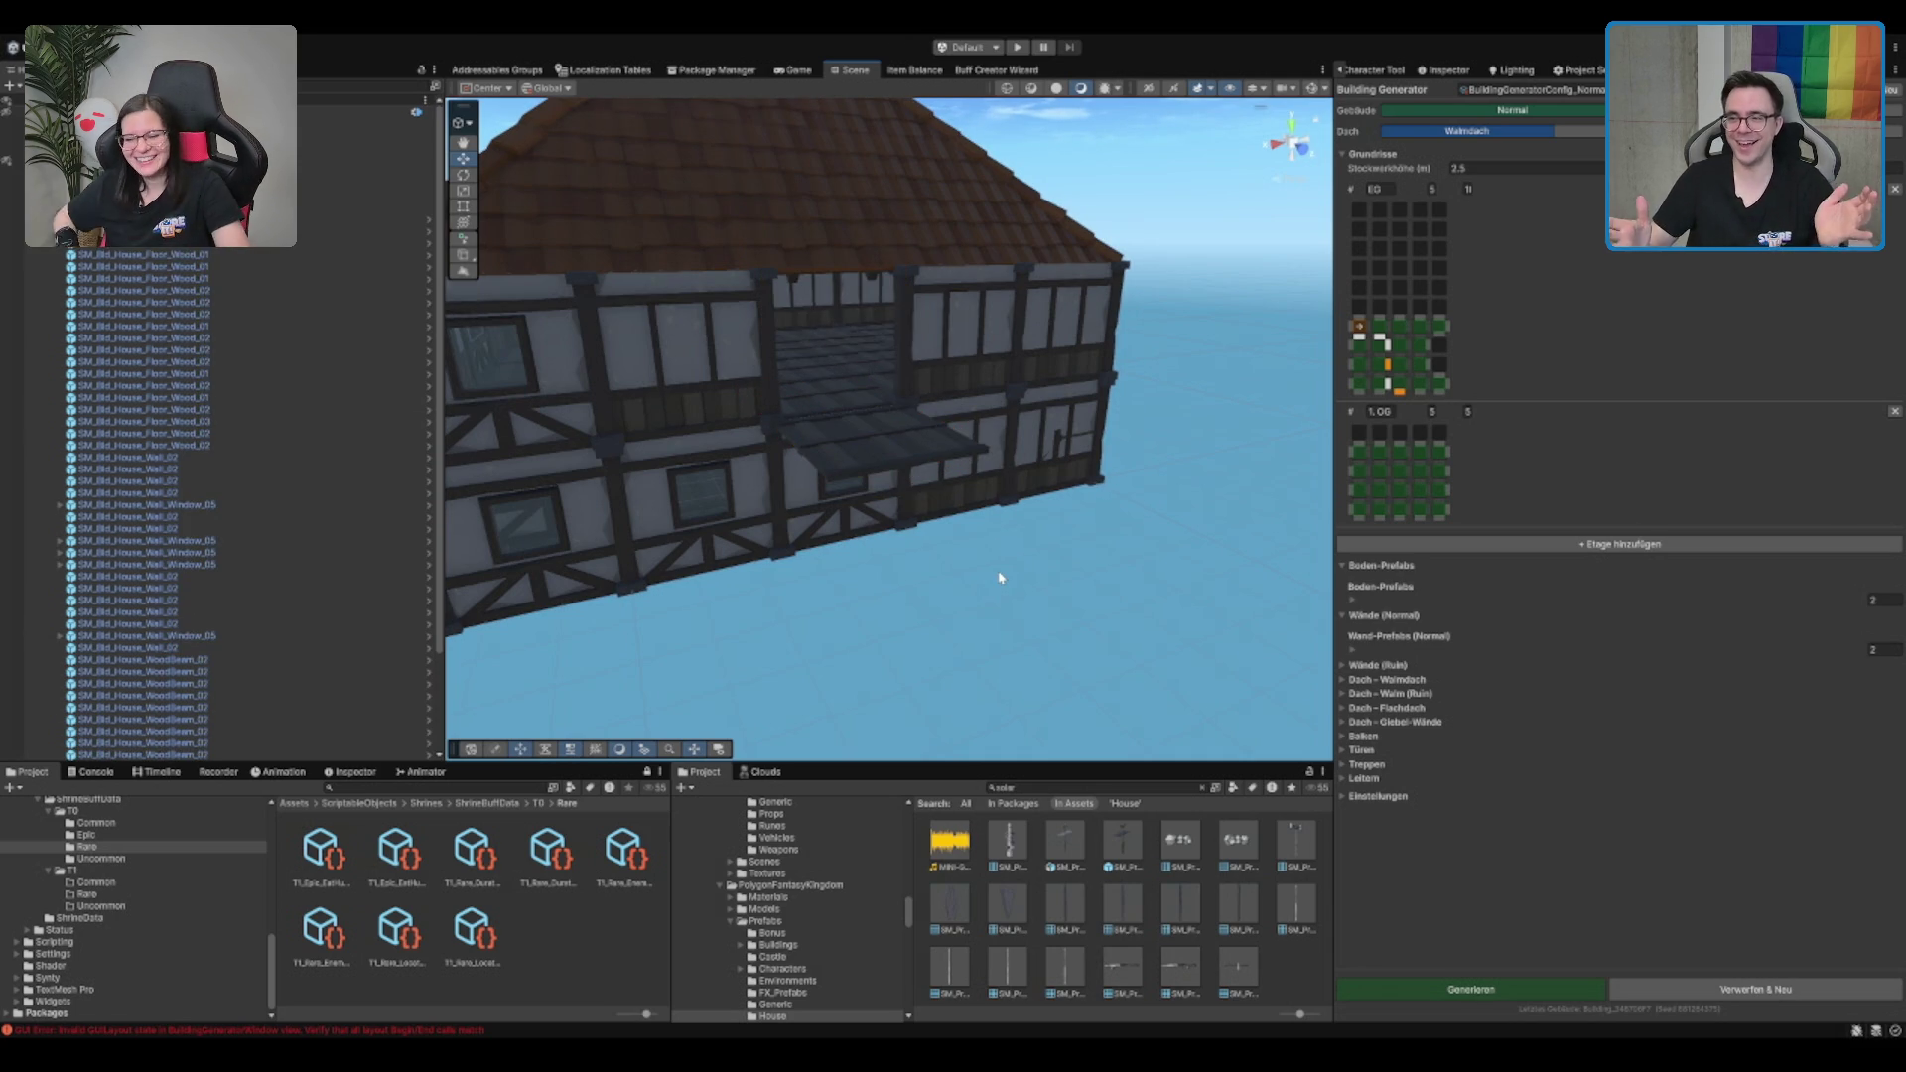
# Inspect the floor piece and Wall_Window_05 panel, orbiting to see the underside and other wing
pyautogui.scroll(5, 997, 569)
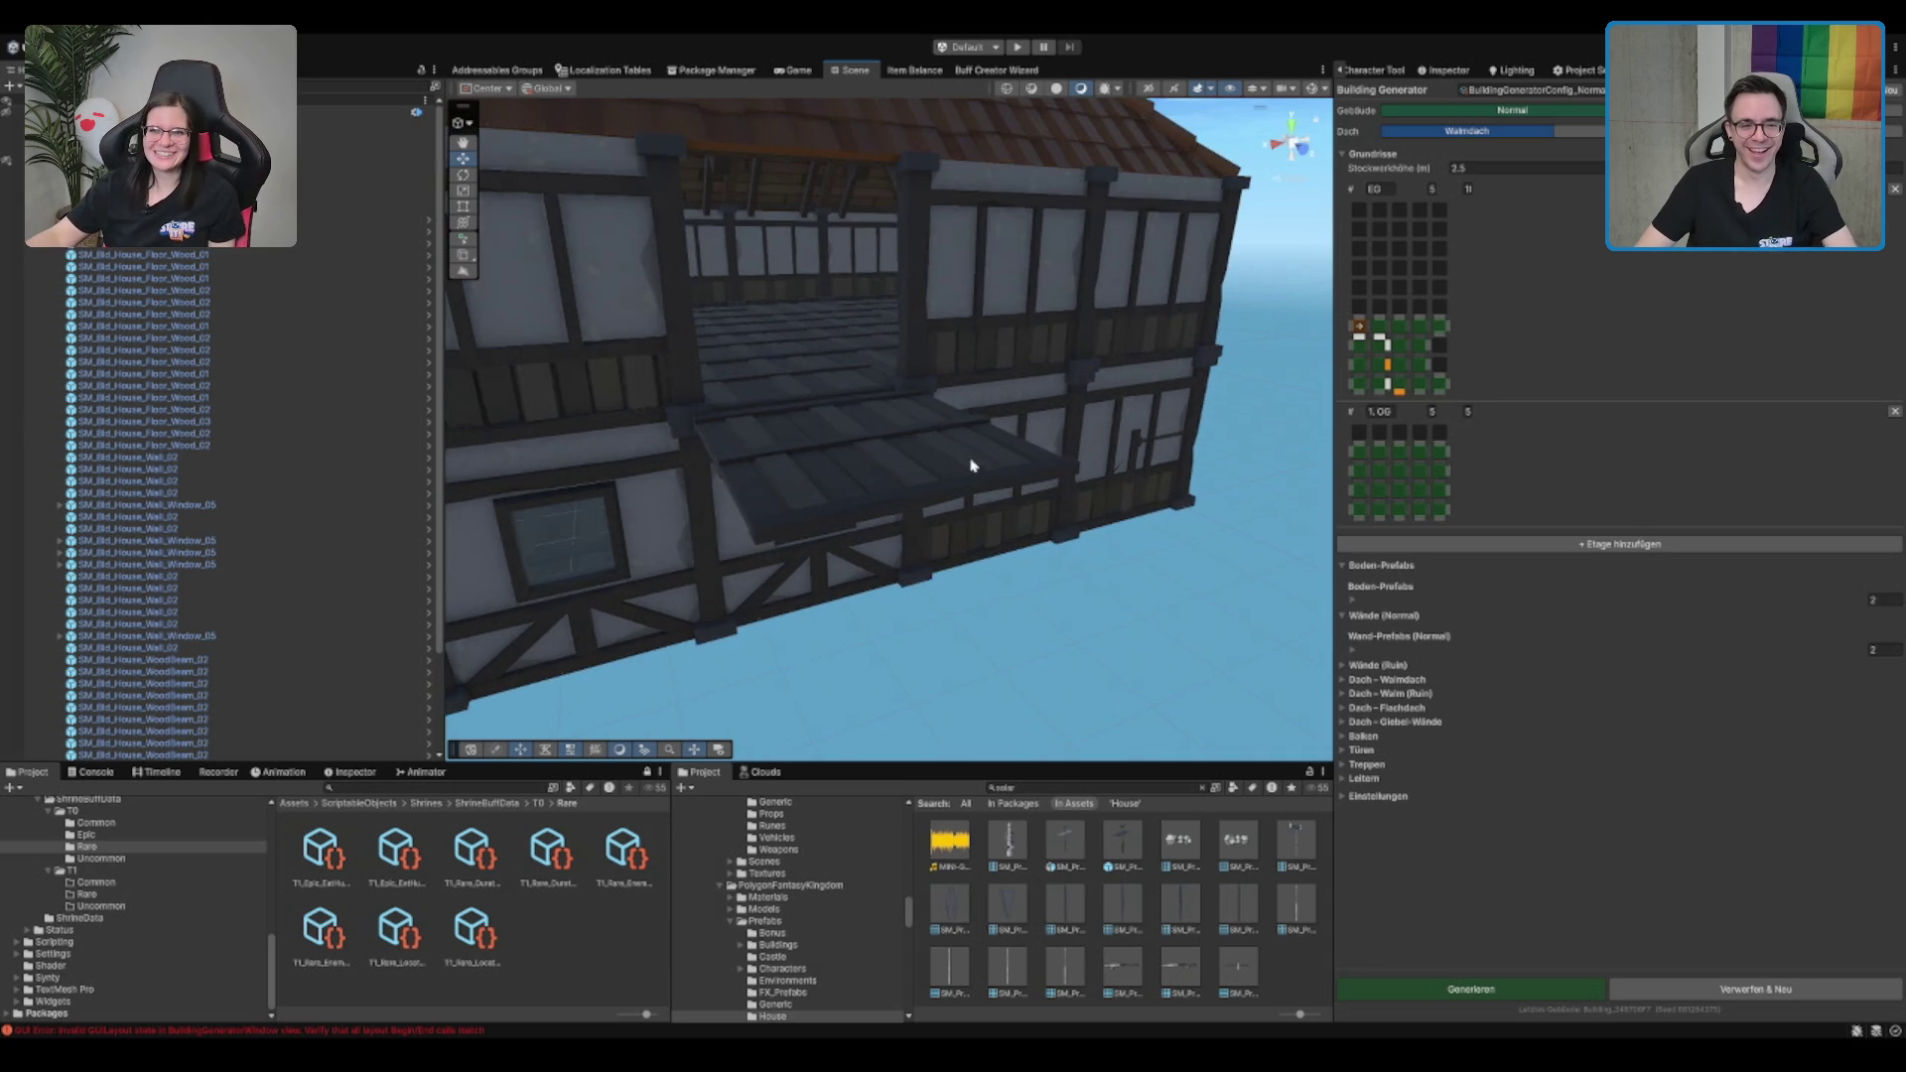
pyautogui.scroll(-1, 946, 446)
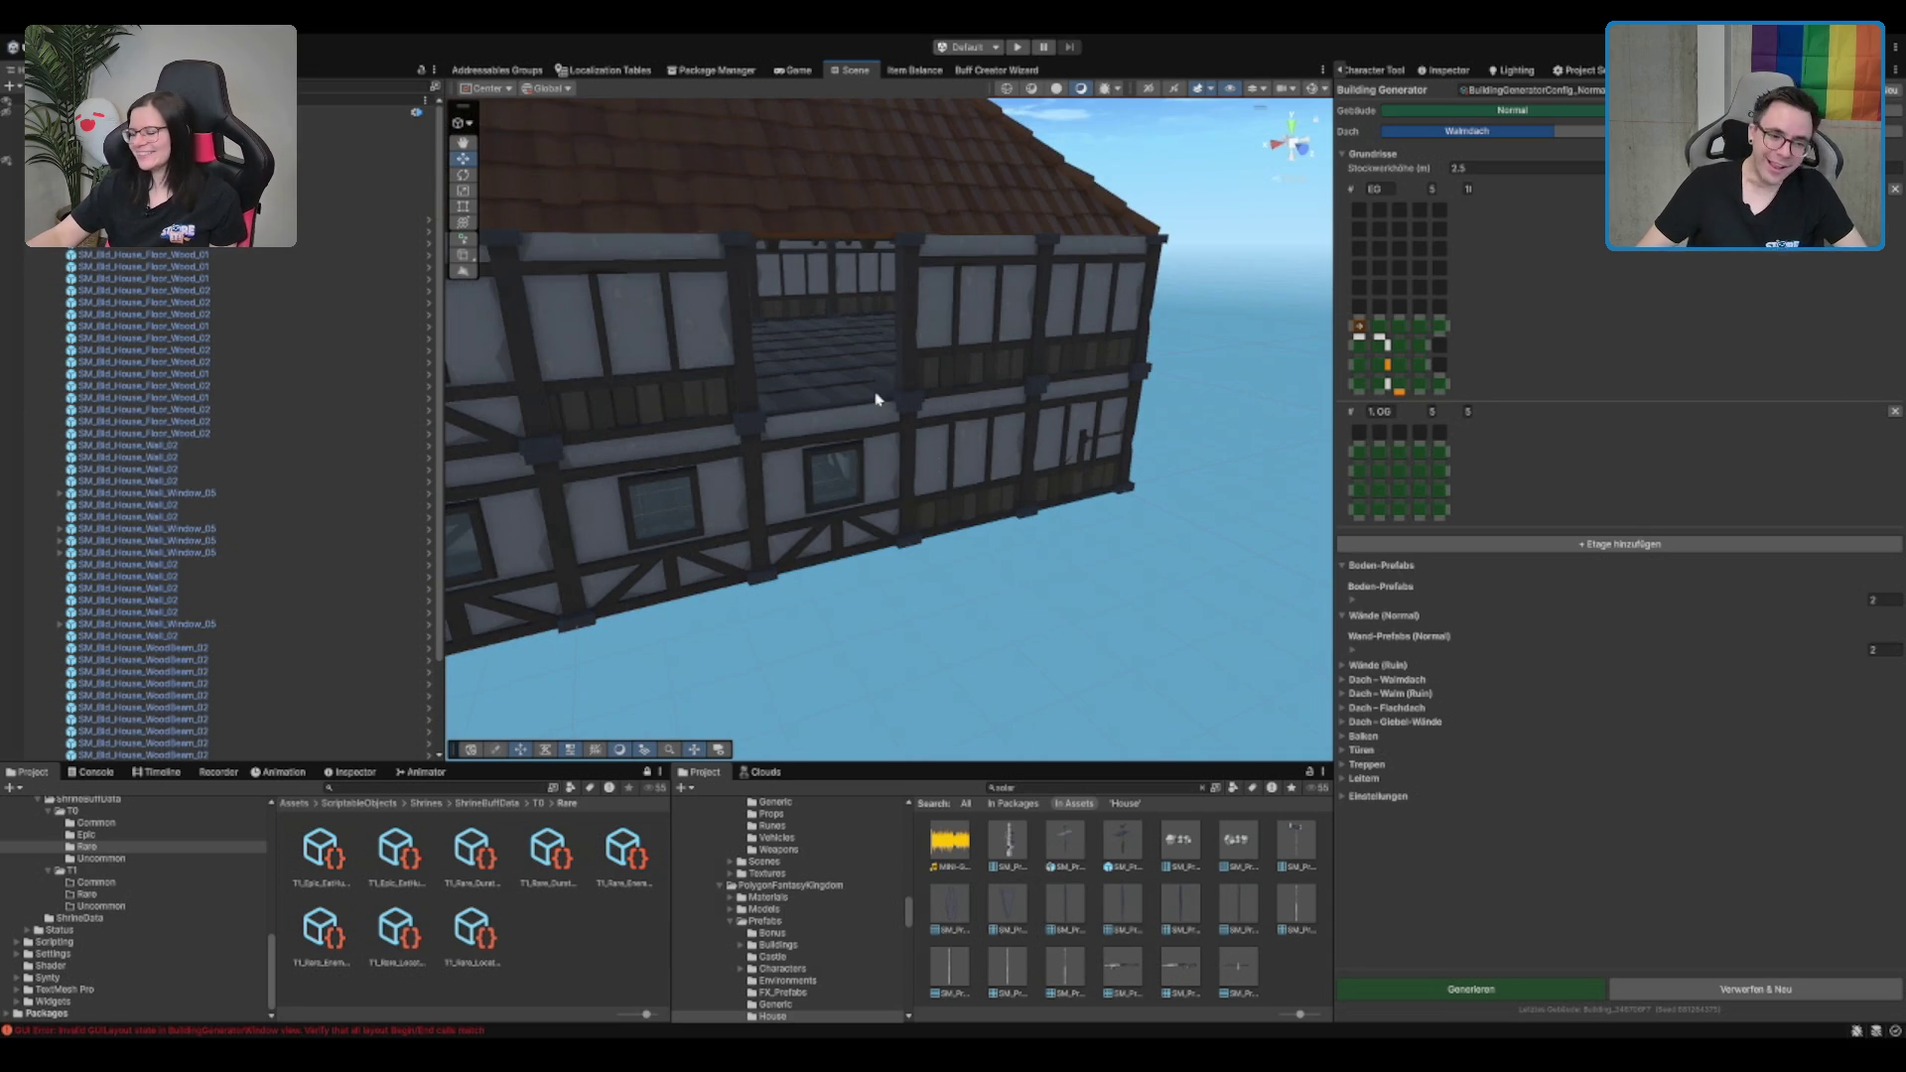
pyautogui.scroll(-1, 878, 403)
pyautogui.click(878, 403)
pyautogui.click(855, 408)
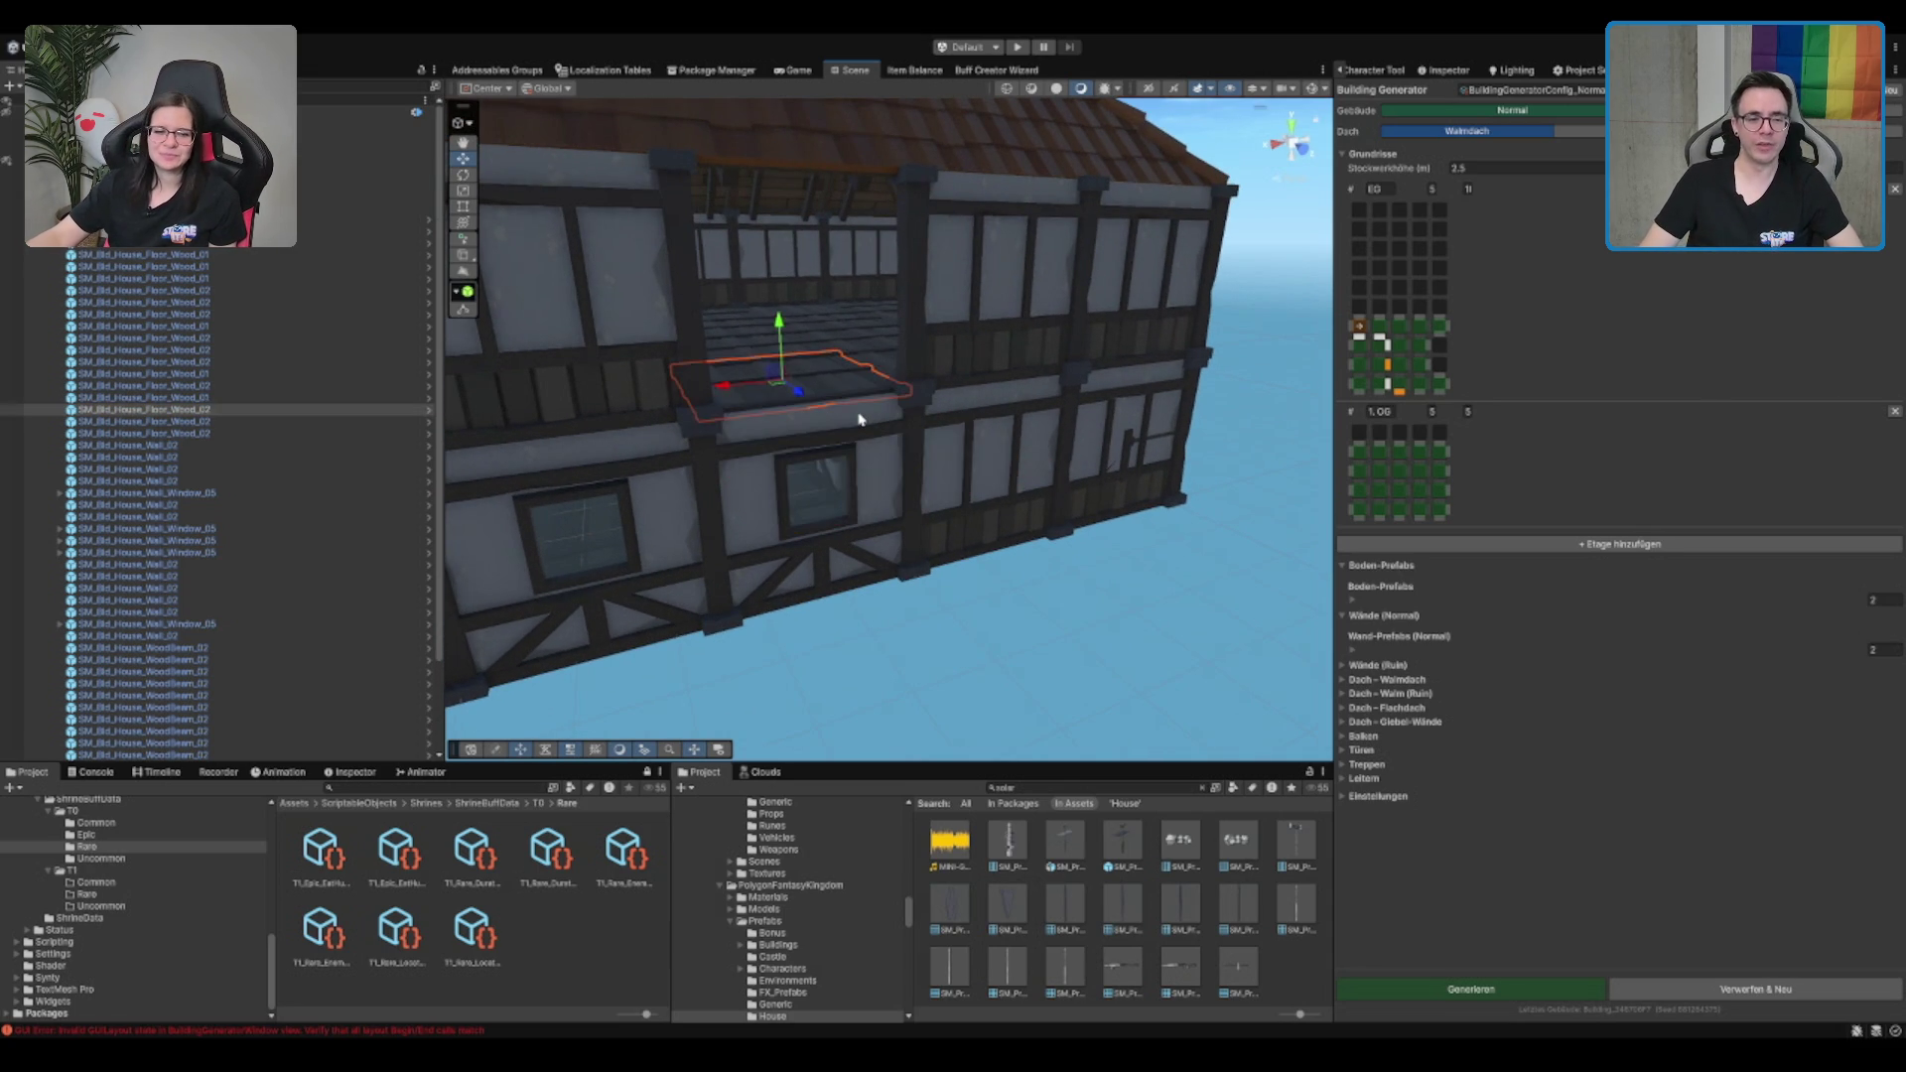
pyautogui.moveTo(867, 371)
pyautogui.mouseDown()
pyautogui.moveTo(778, 421)
pyautogui.moveTo(1259, 425)
pyautogui.moveTo(1209, 460)
pyautogui.moveTo(1072, 480)
pyautogui.moveTo(897, 463)
pyautogui.moveTo(987, 430)
pyautogui.moveTo(958, 440)
pyautogui.moveTo(1127, 456)
pyautogui.moveTo(1081, 412)
pyautogui.moveTo(1119, 348)
pyautogui.mouseUp()
pyautogui.scroll(-5, 822, 421)
pyautogui.scroll(10, 822, 421)
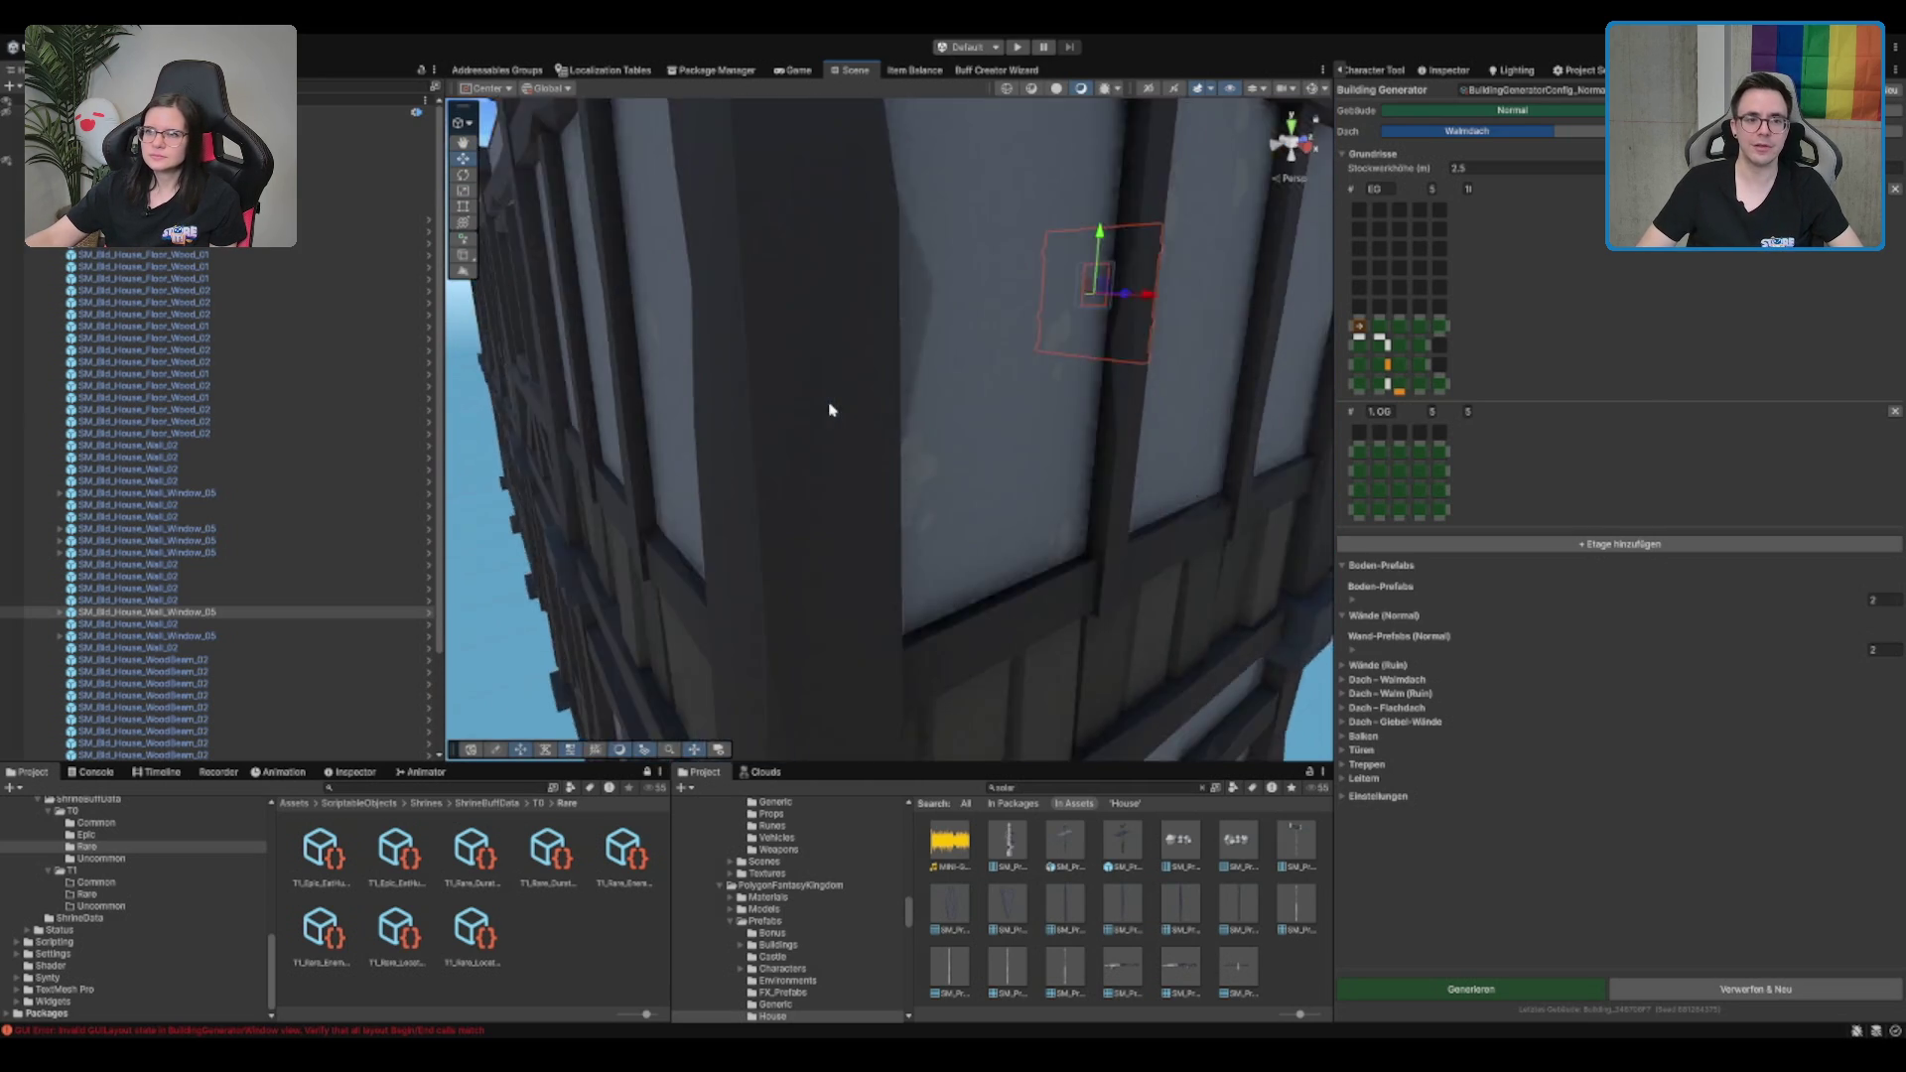
# Select the Building root object in the Hierarchy and delete the whole generated house
pyautogui.scroll(5, 832, 409)
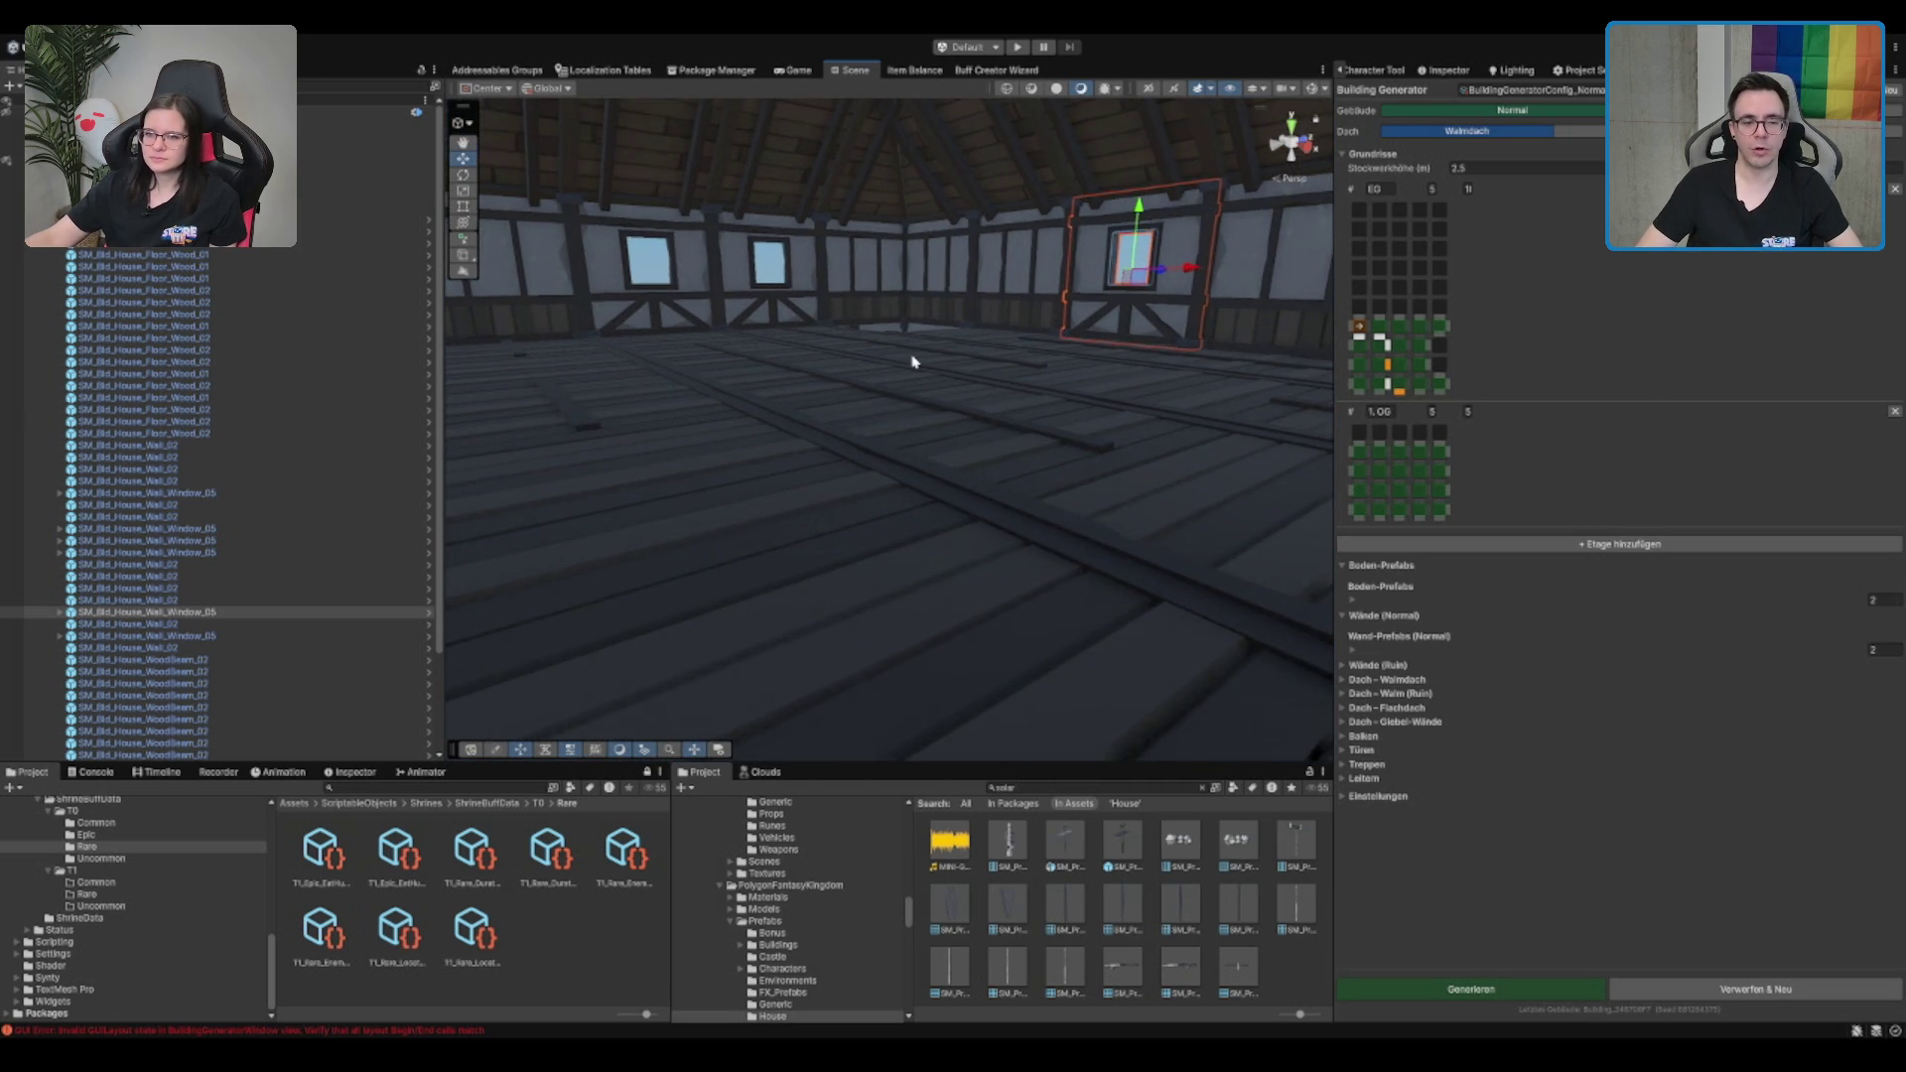
pyautogui.scroll(-10, 910, 358)
pyautogui.scroll(-4, 911, 357)
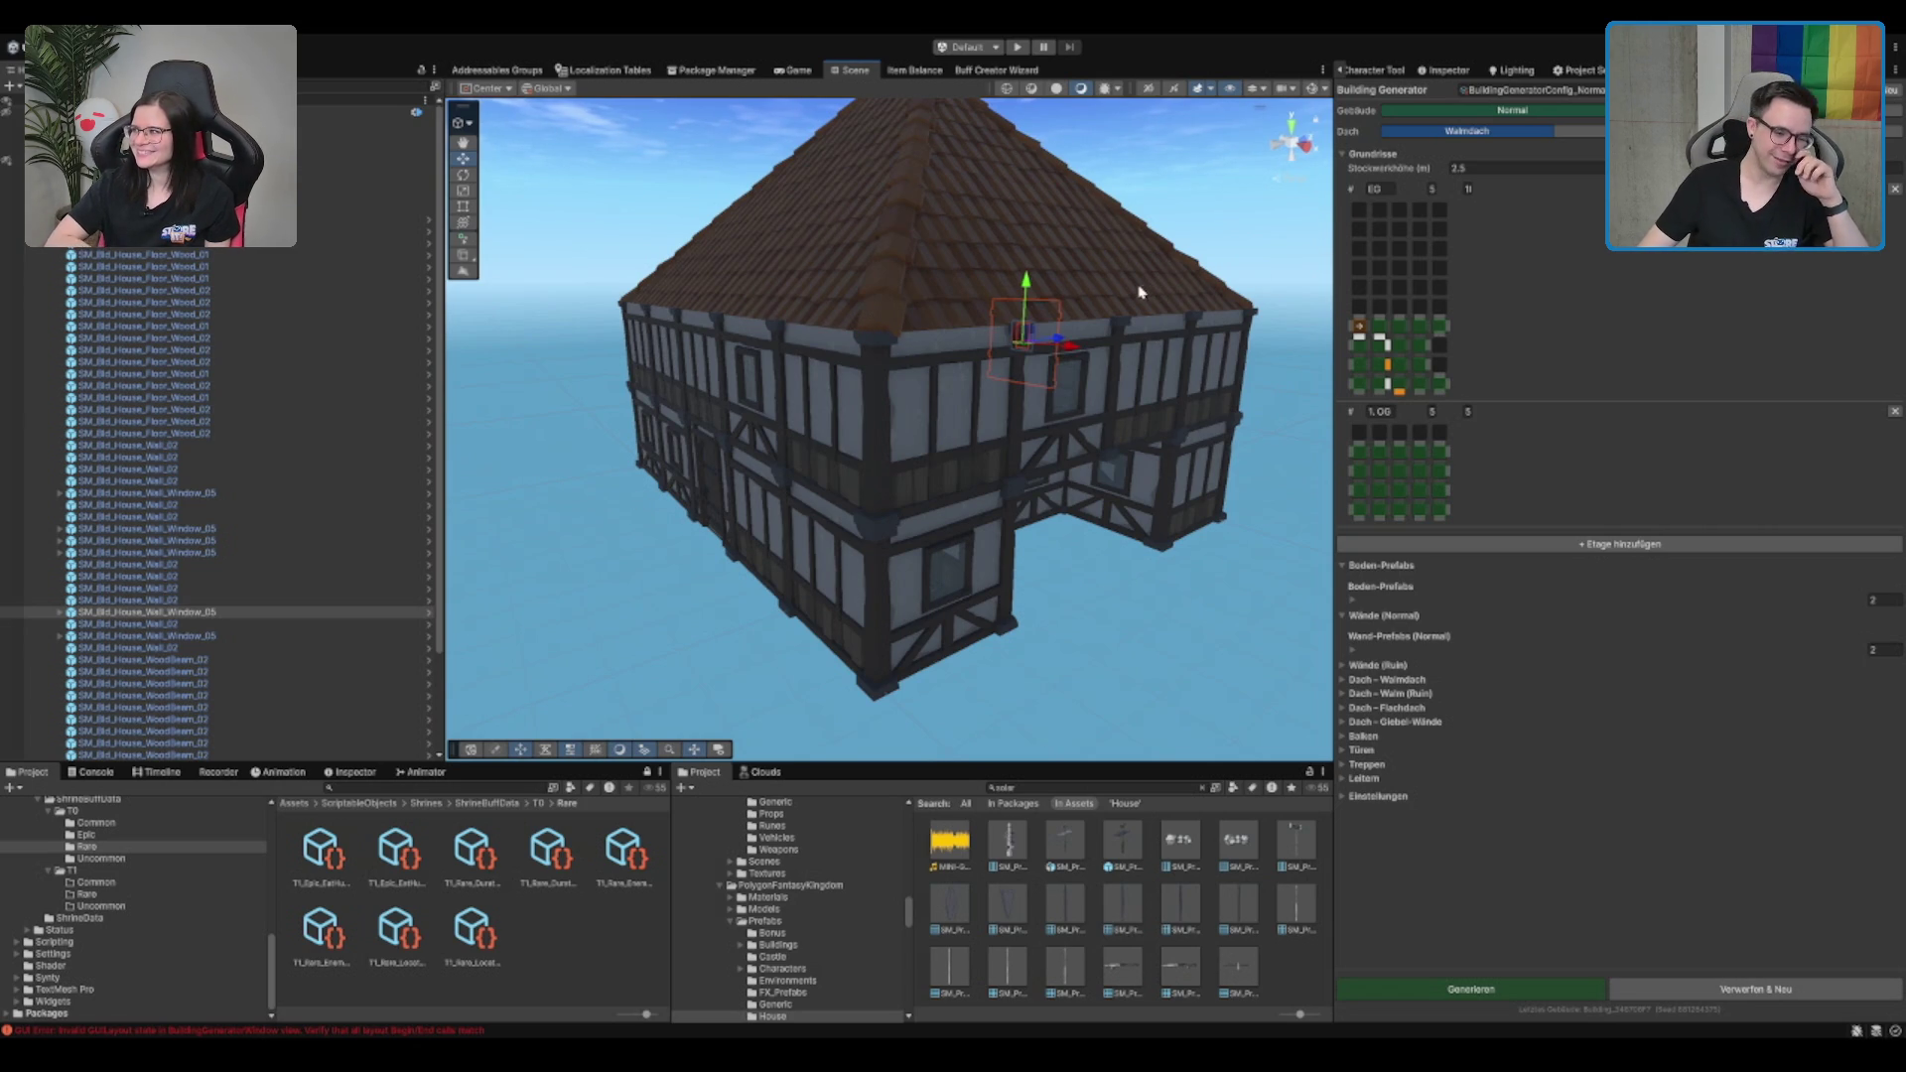
pyautogui.moveTo(780, 379); pyautogui.dragTo(1060, 369)
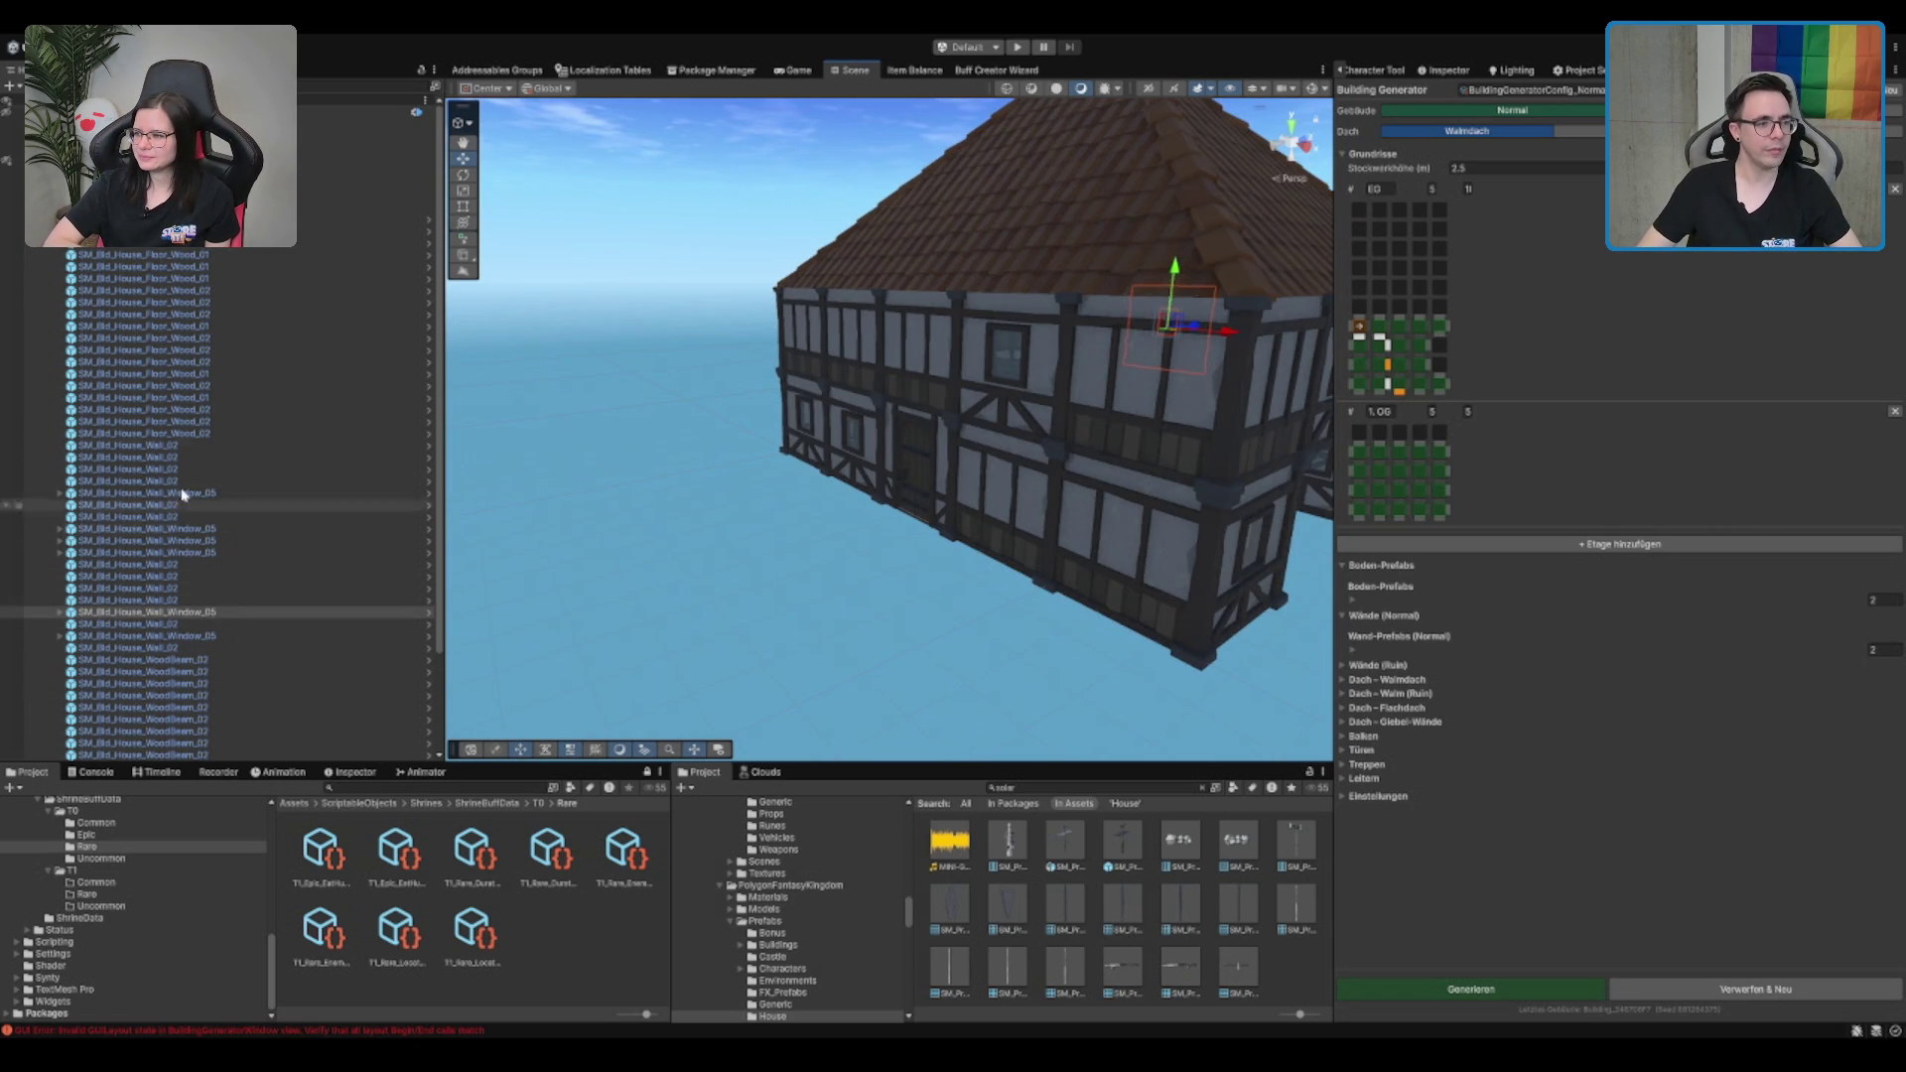
pyautogui.click(198, 183)
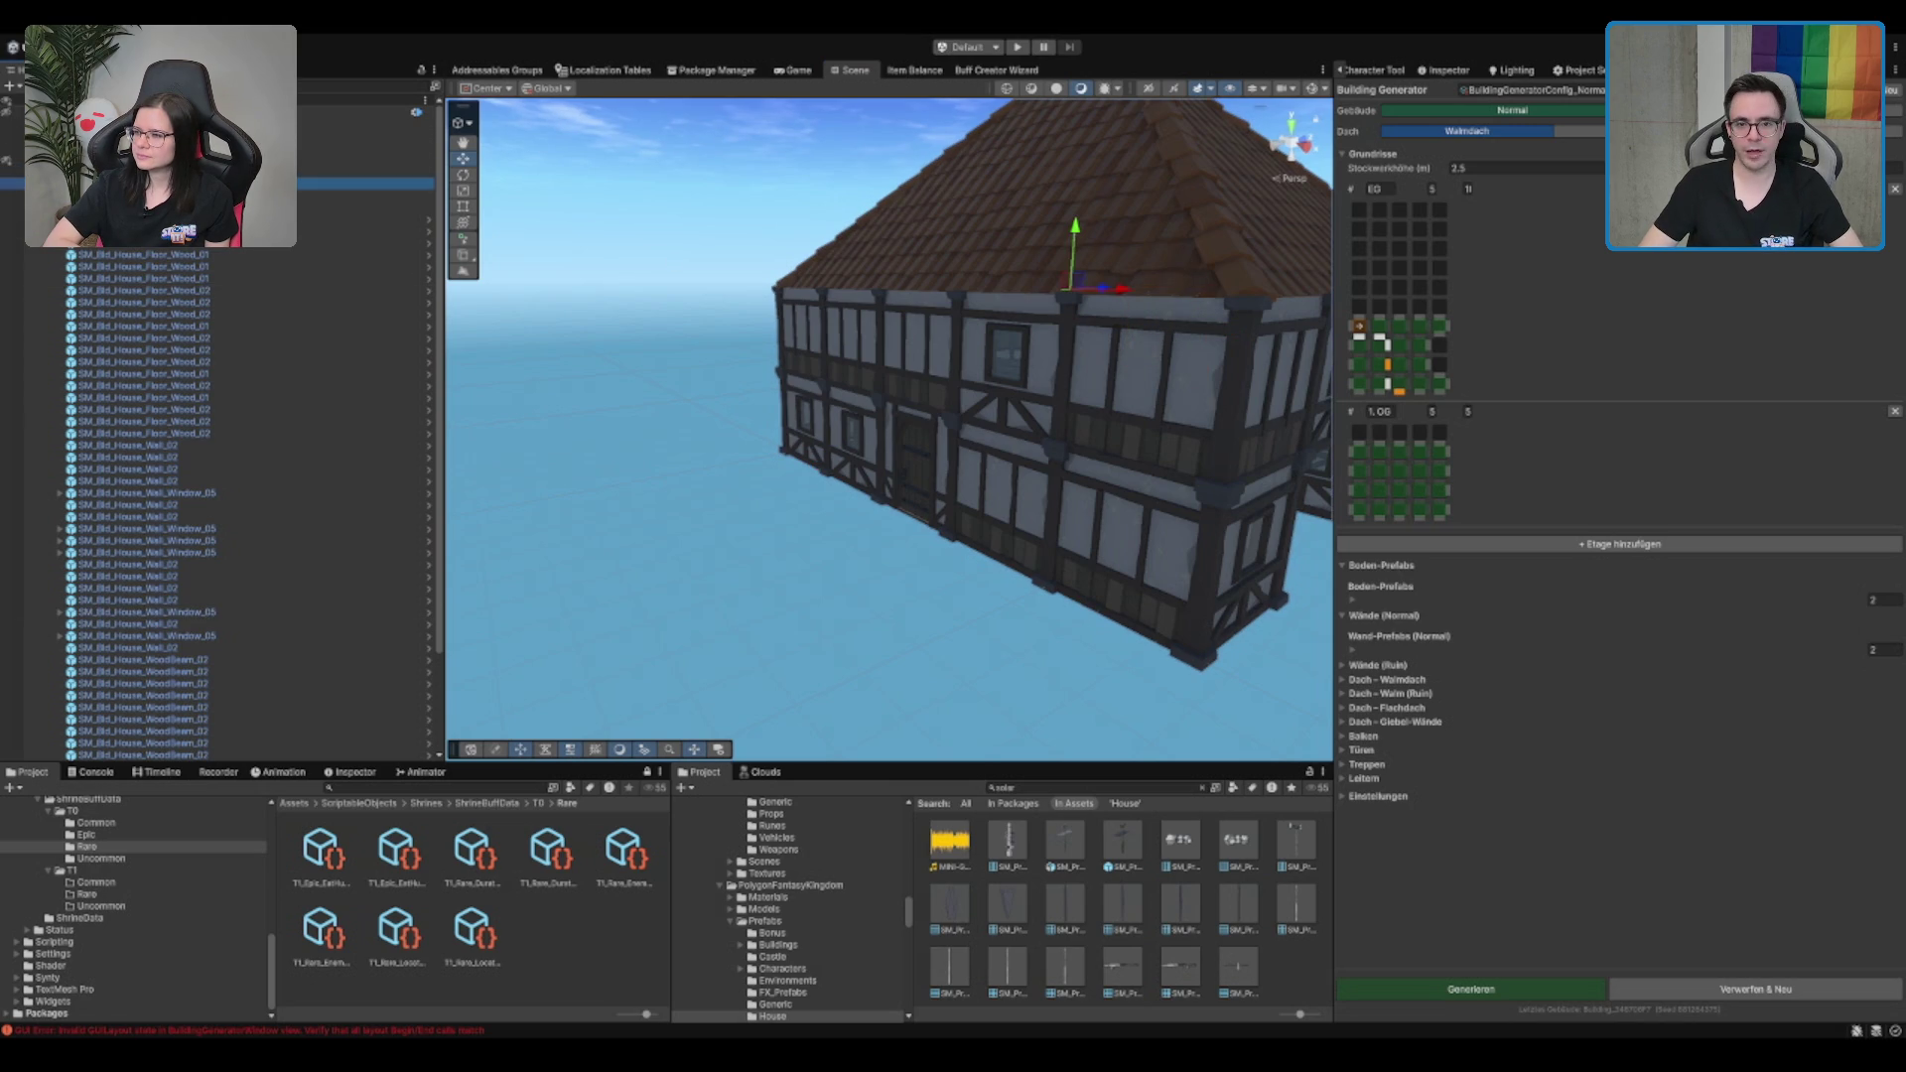
pyautogui.click(1451, 70)
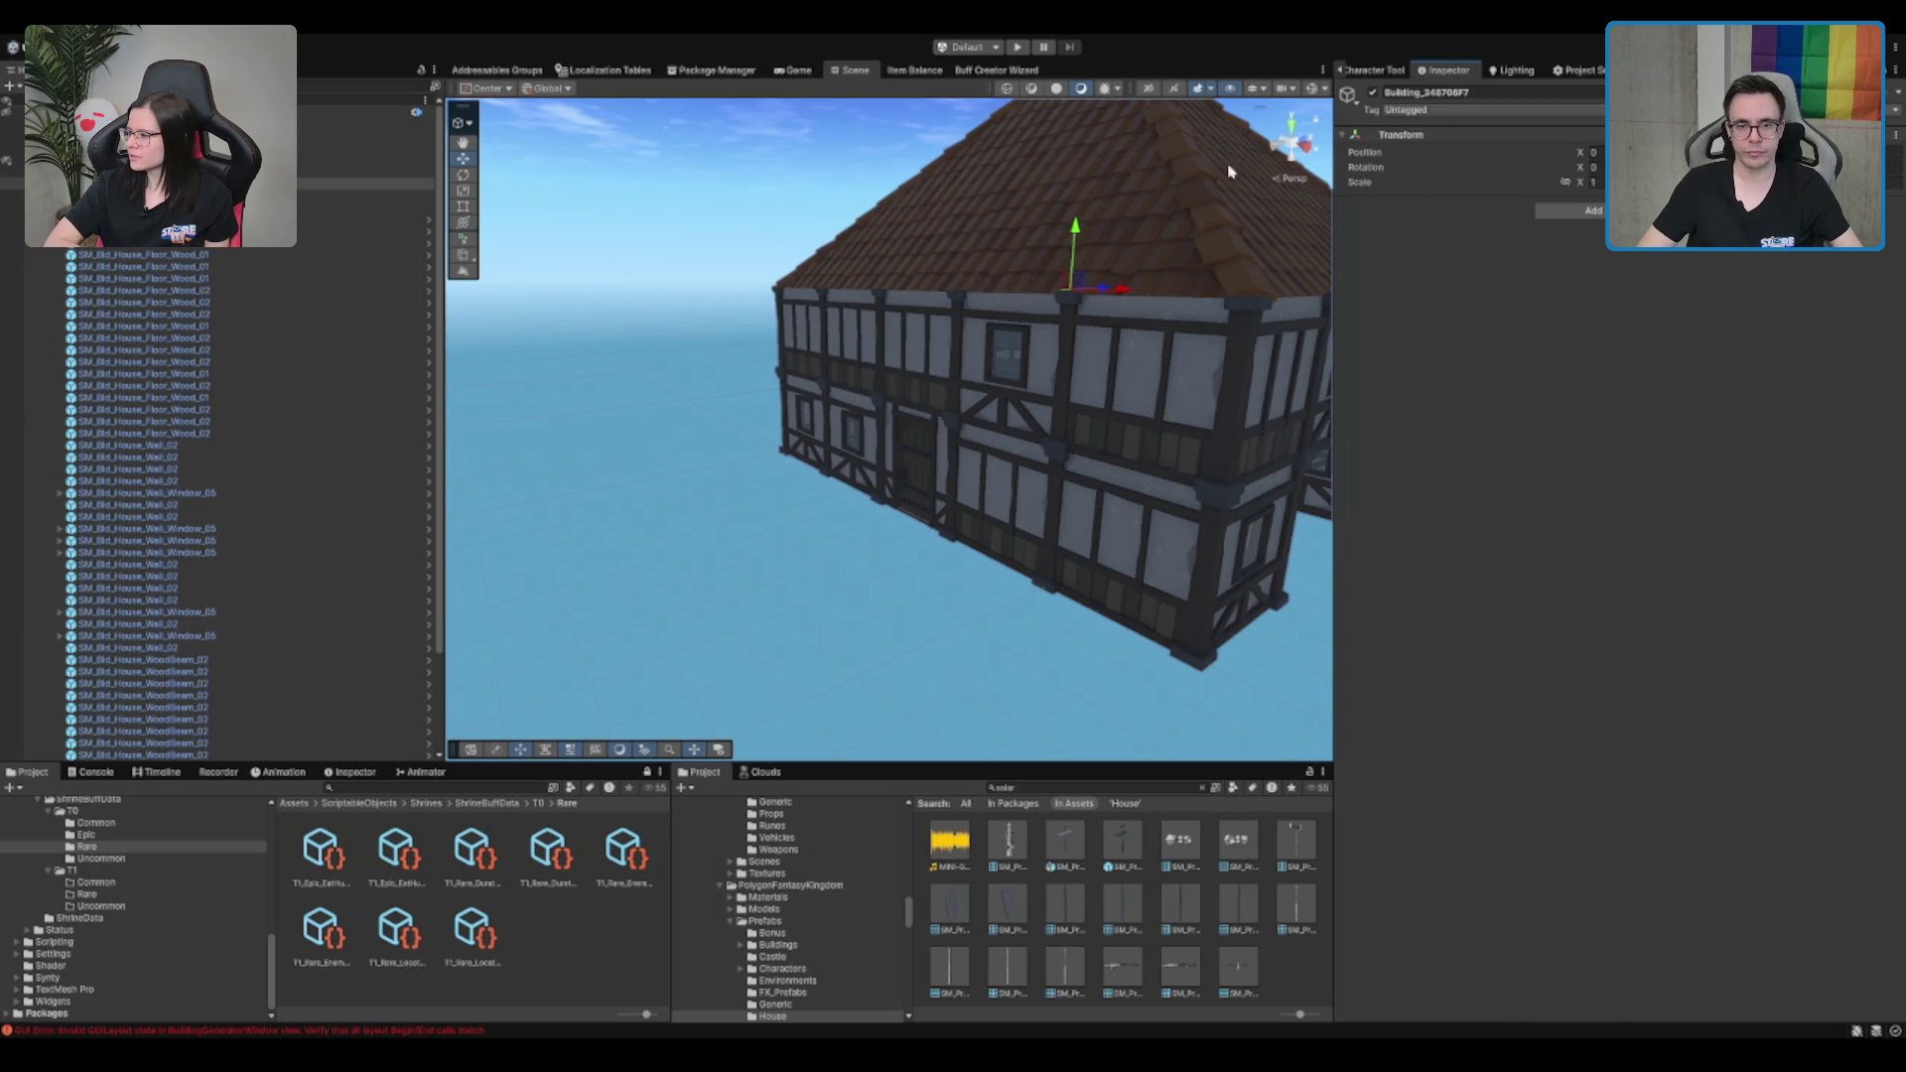
pyautogui.press('Delete')
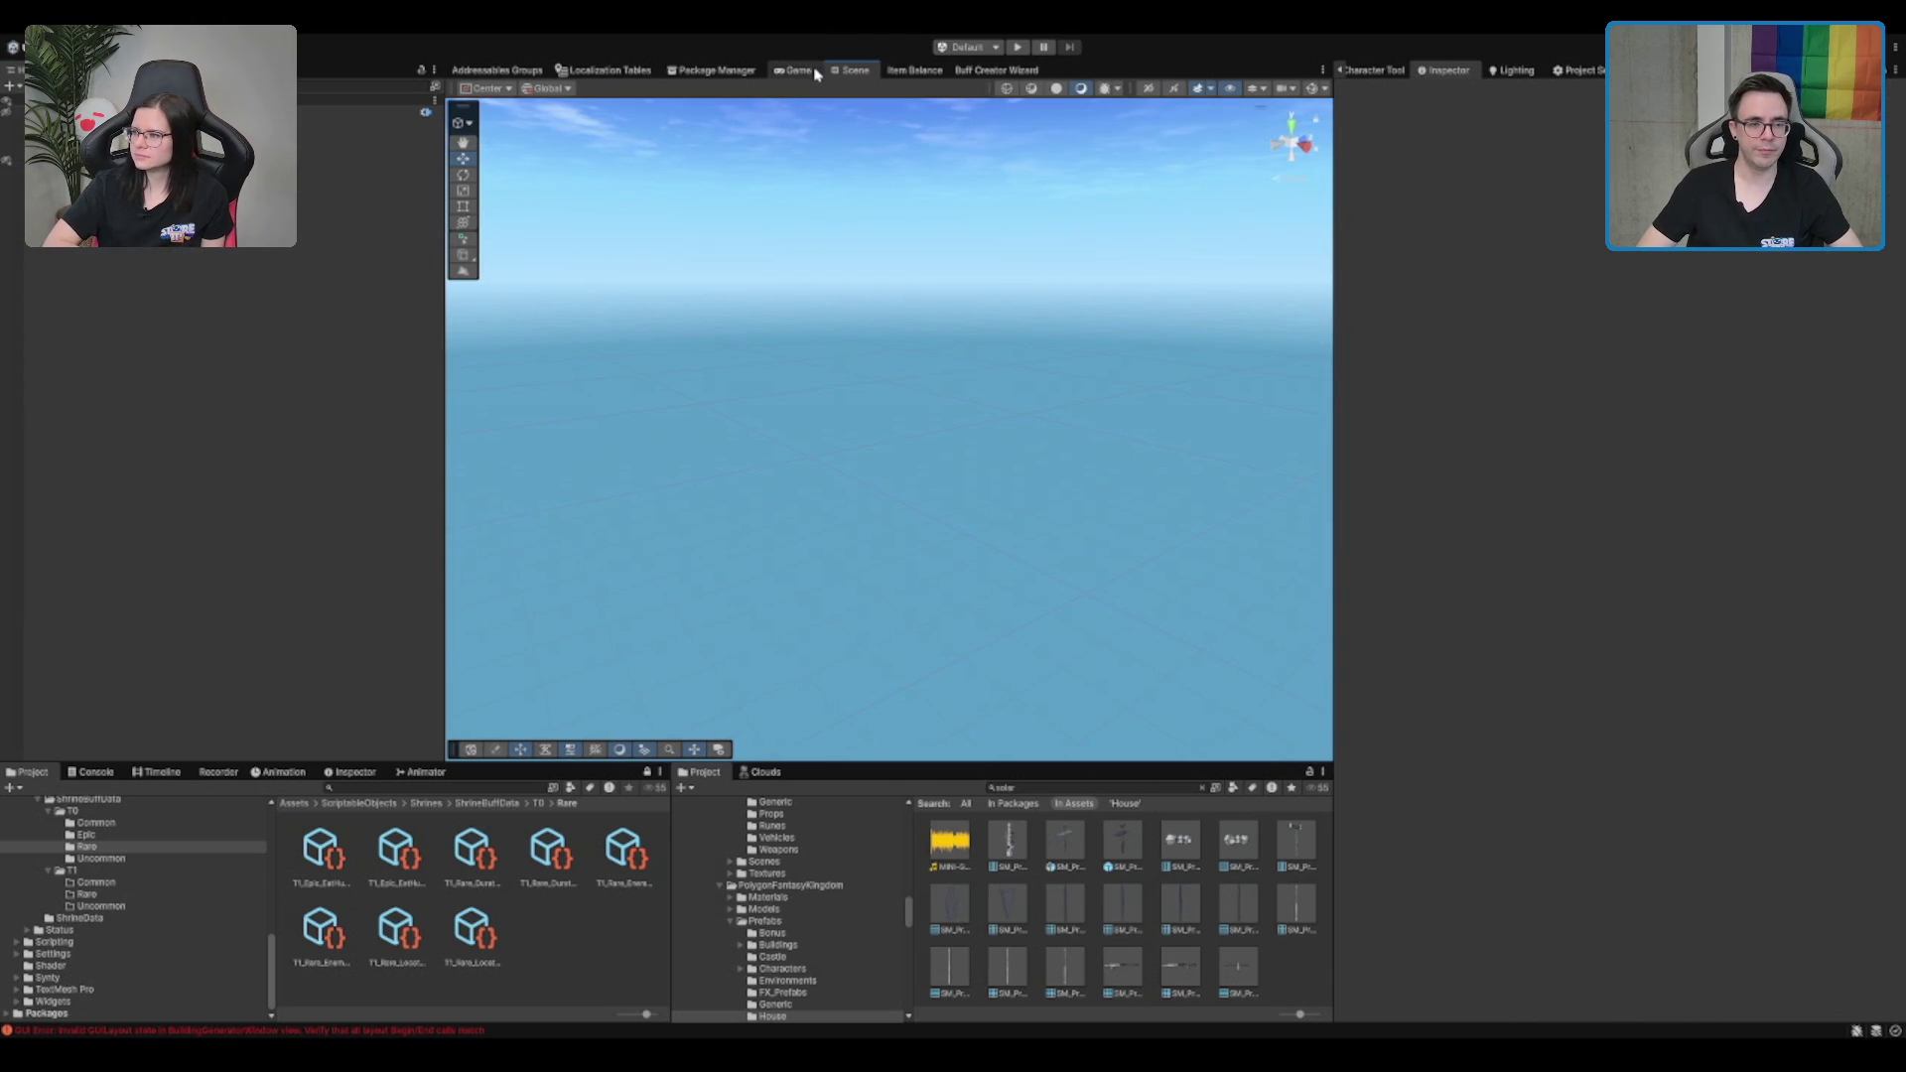
# Enter Play mode, start a single-player game and walk into the tavern hall
pyautogui.click(1018, 46)
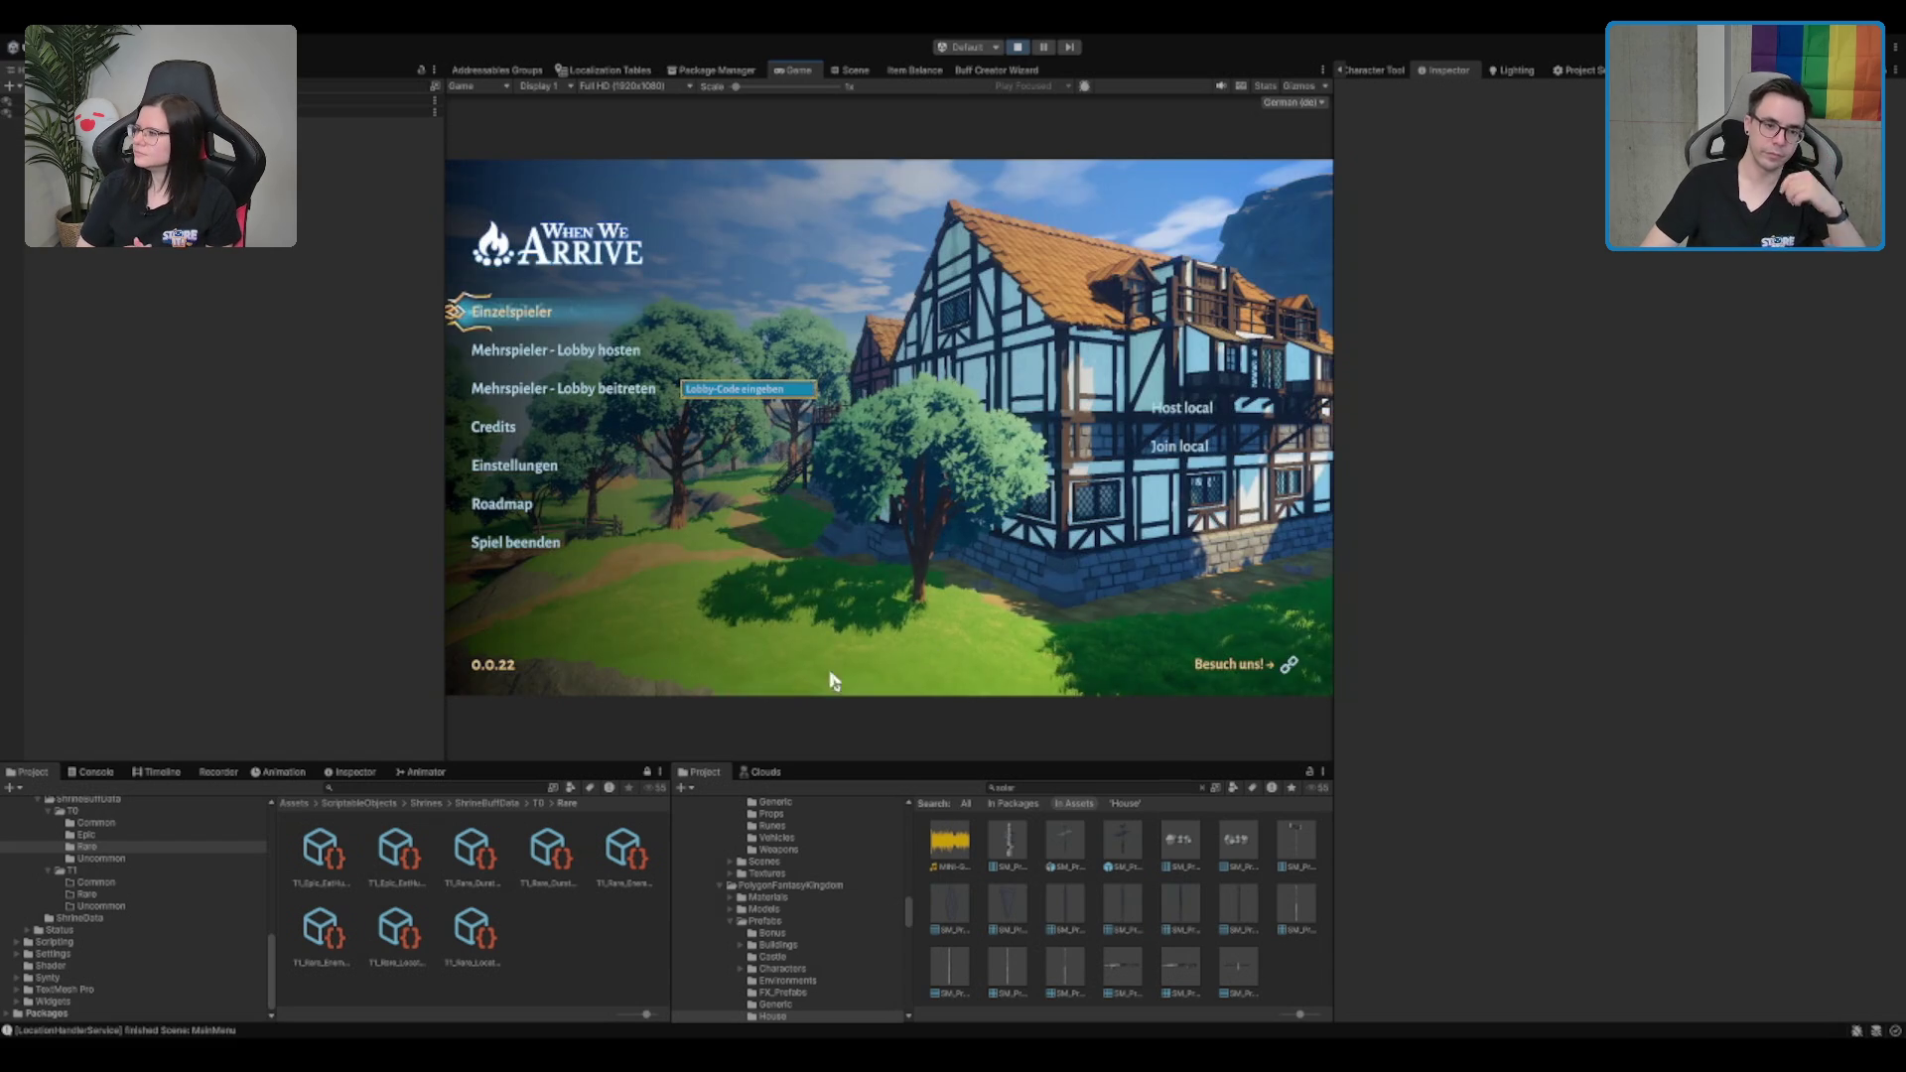
pyautogui.click(548, 310)
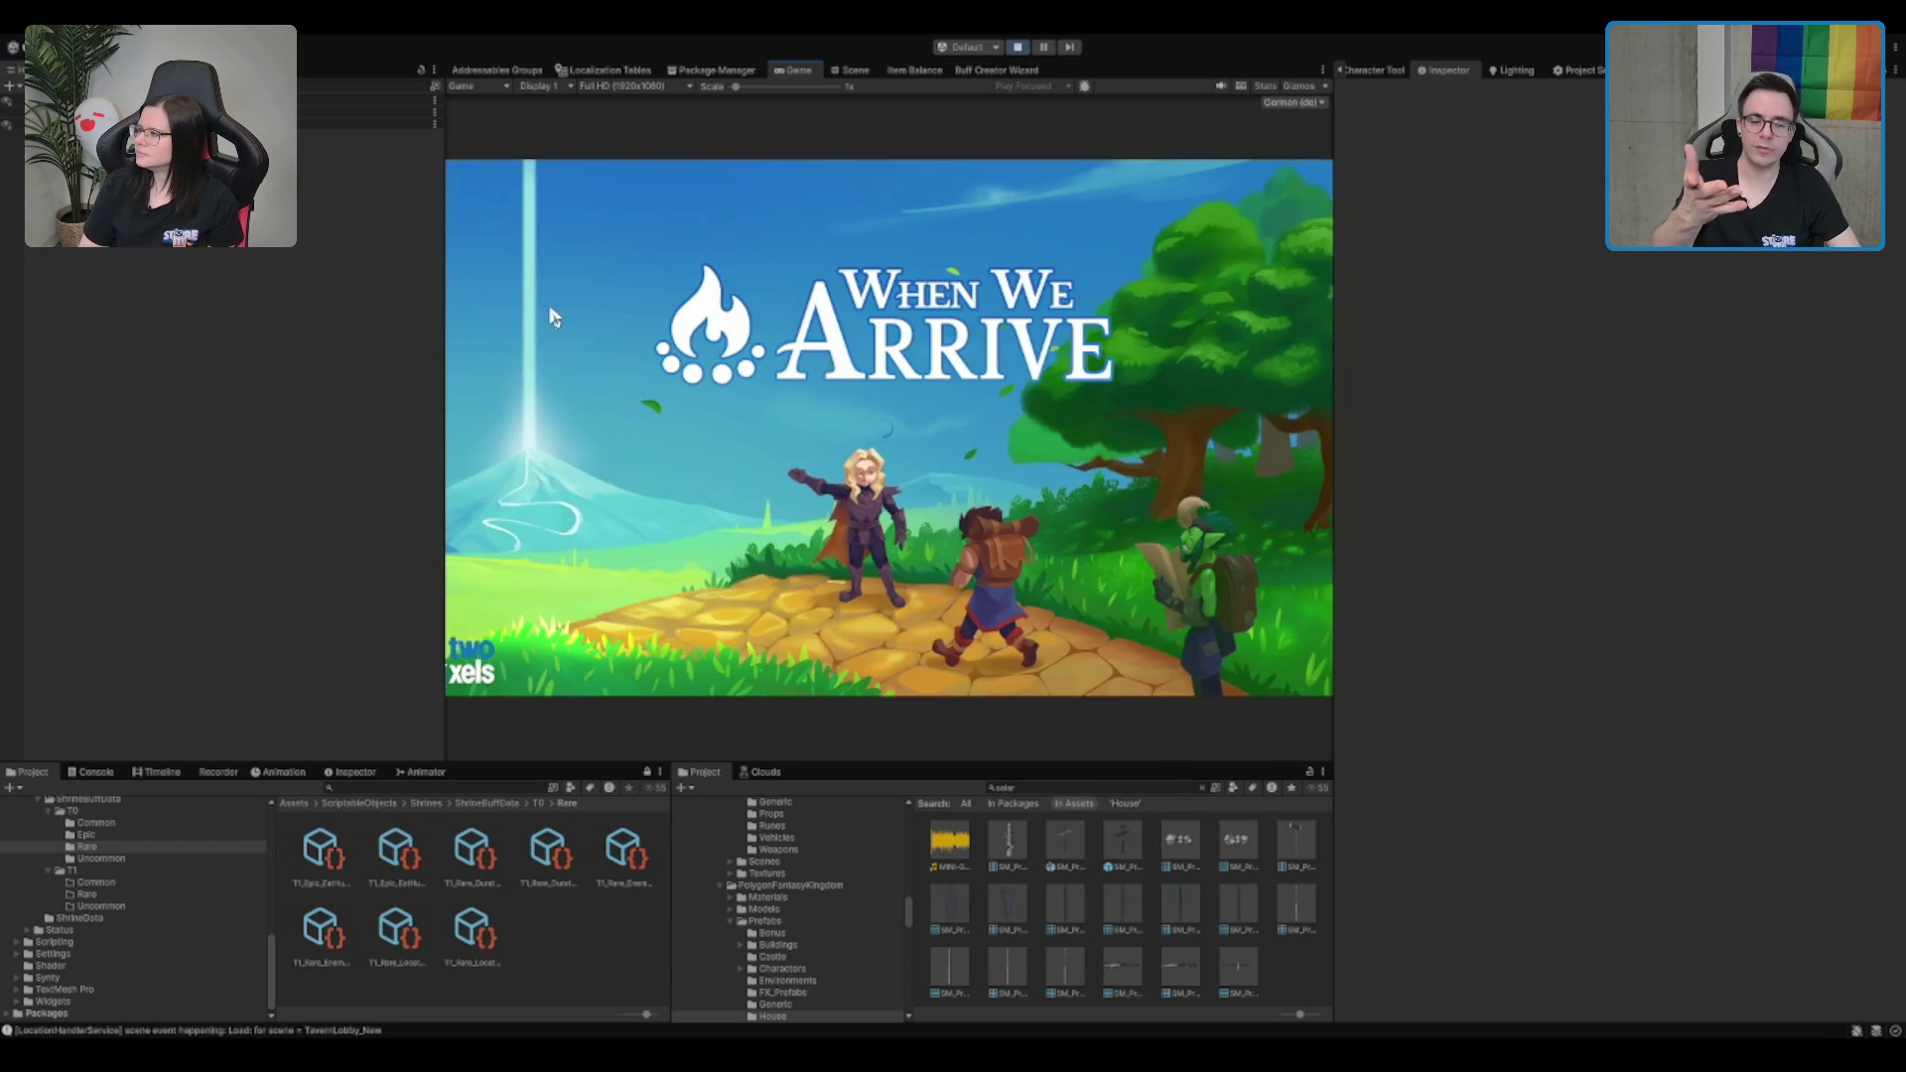
pyautogui.press('w')
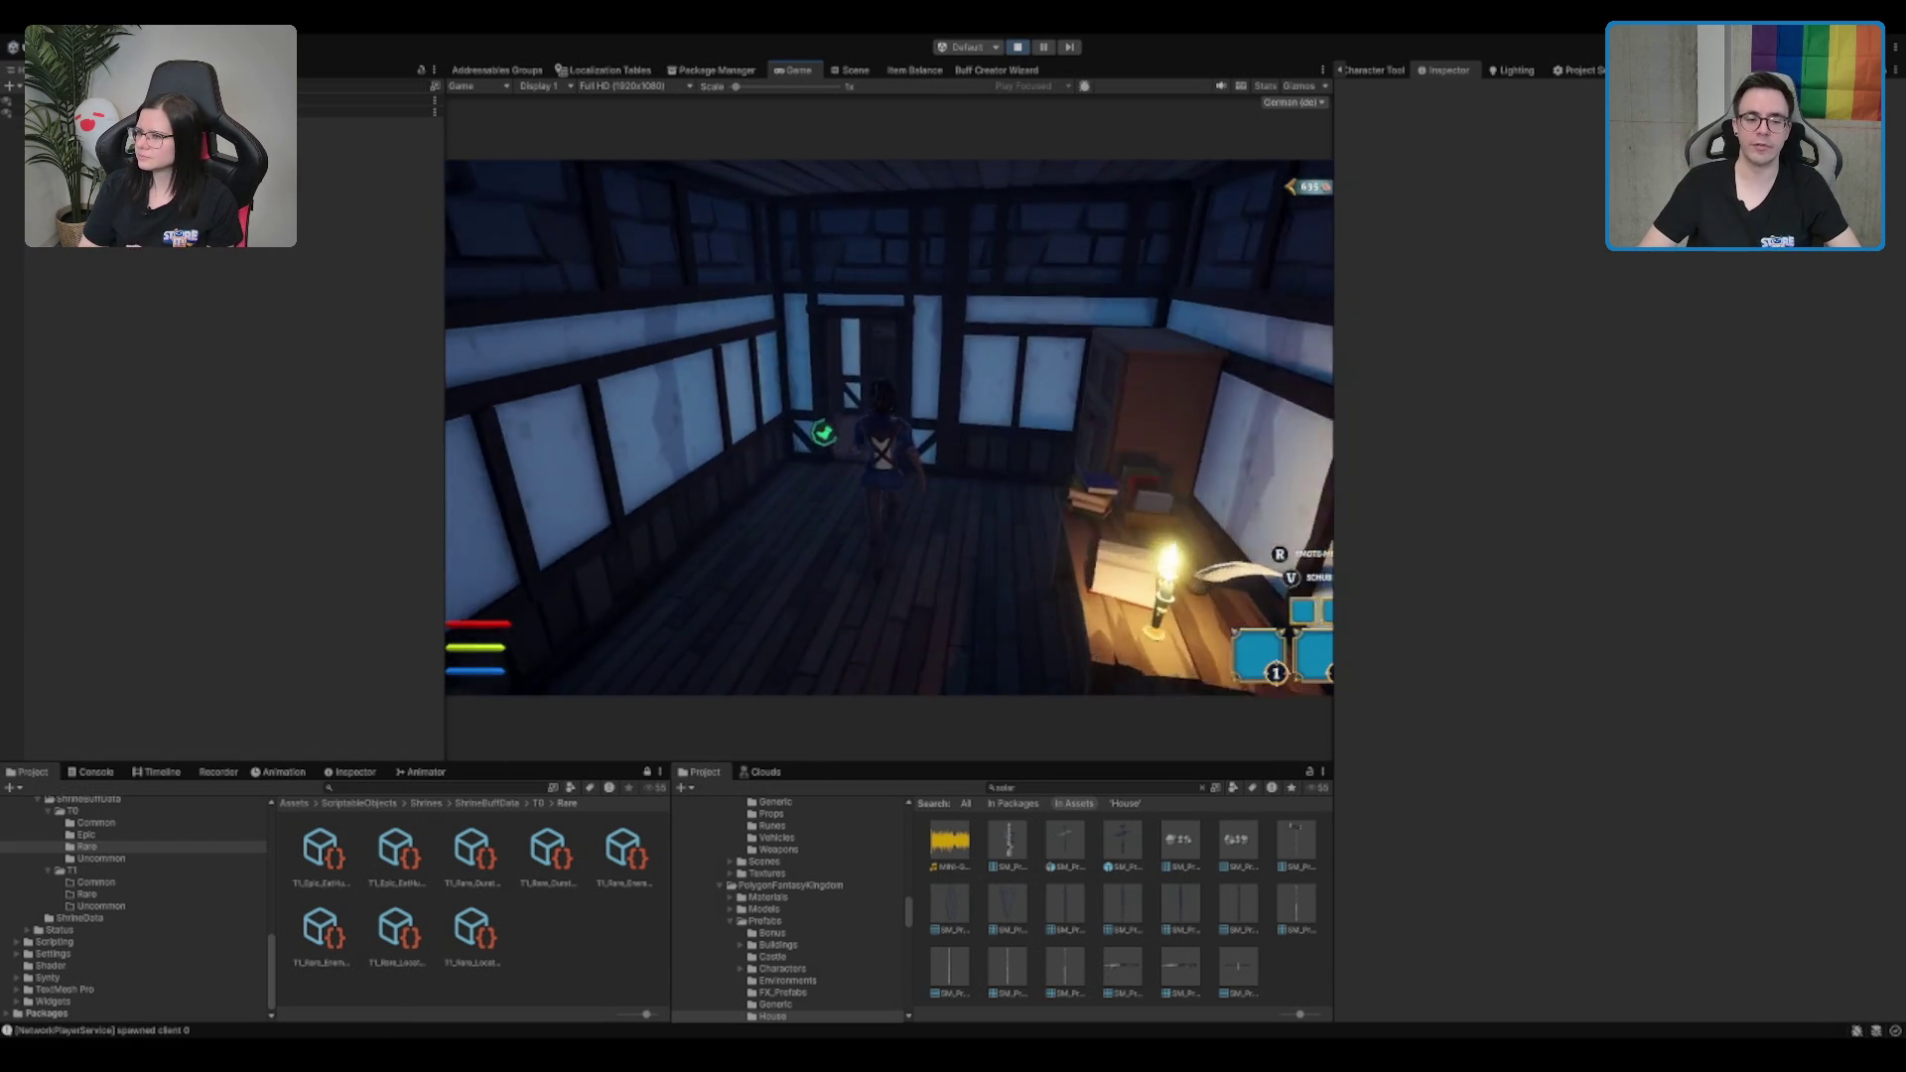
pyautogui.press('w')
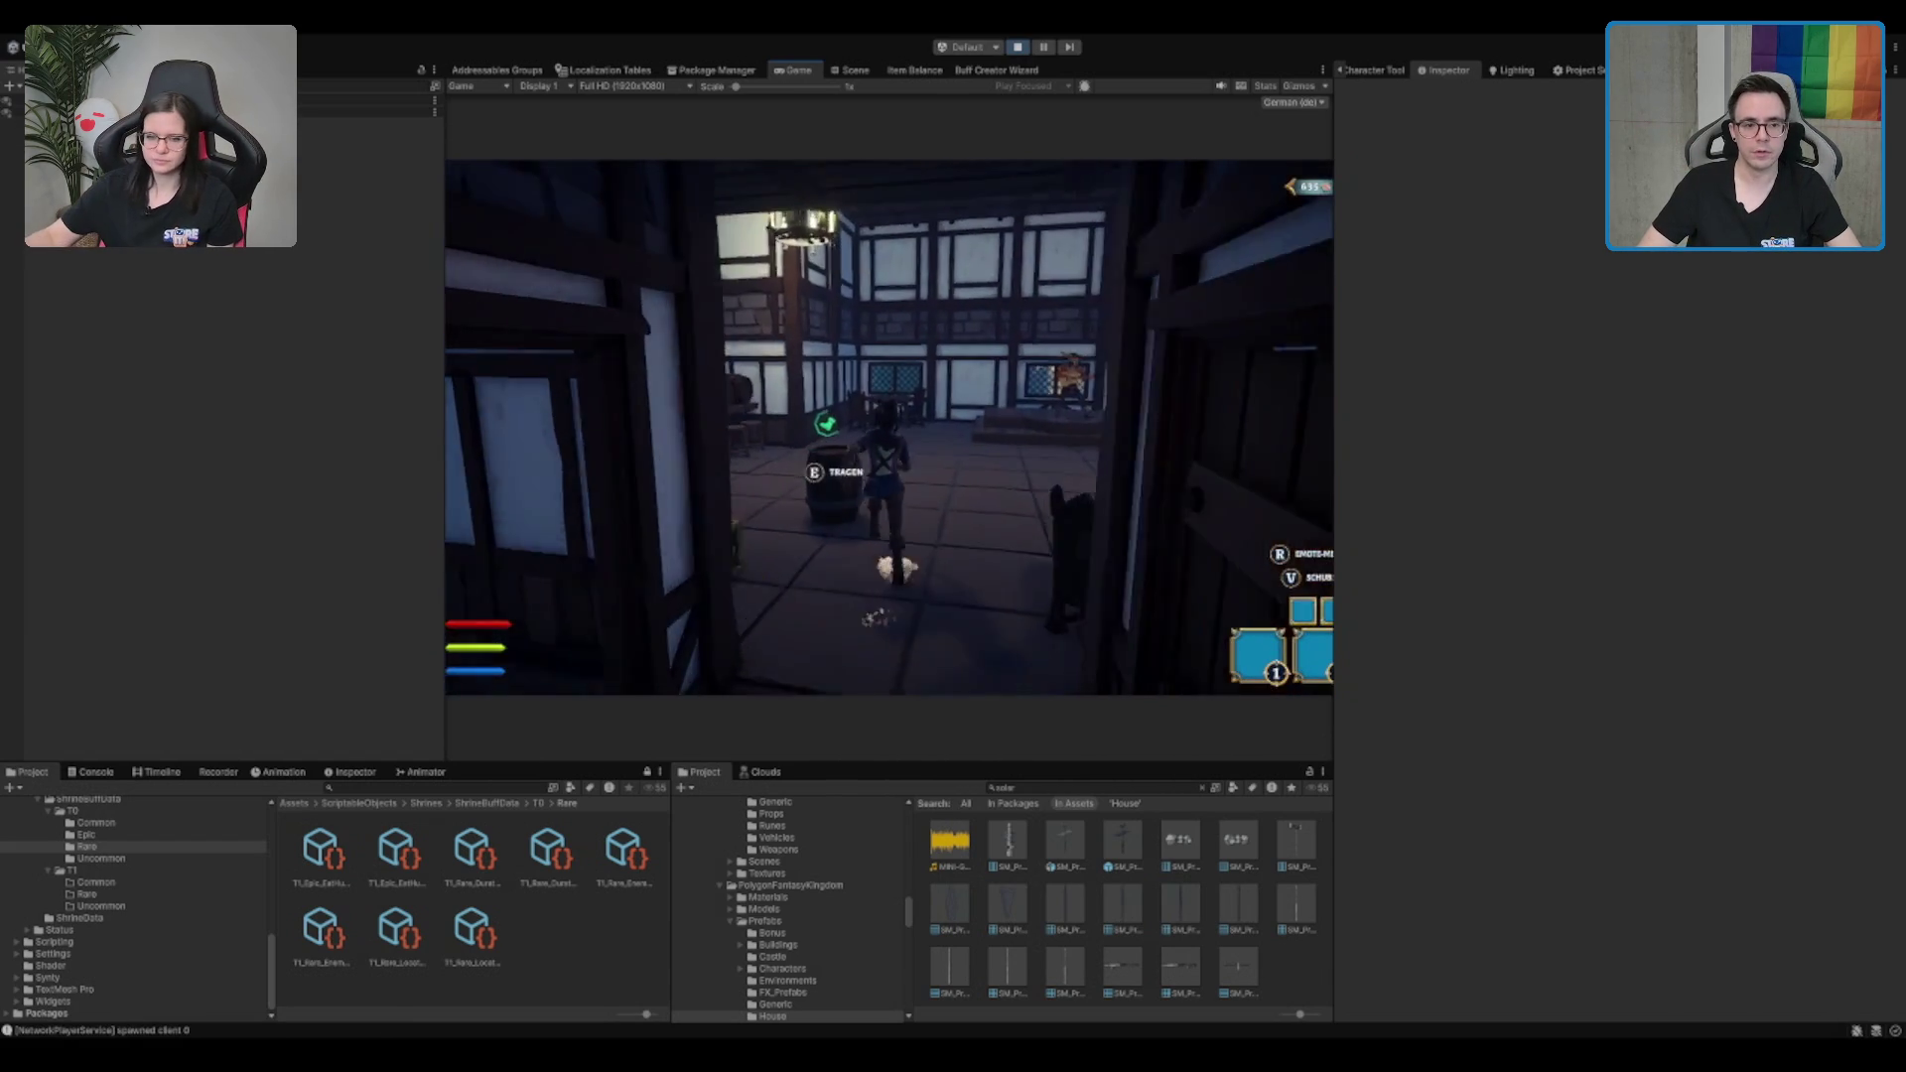
# Walk across the hall and out toward the timber house, then return to the Scene view
pyautogui.press('w')
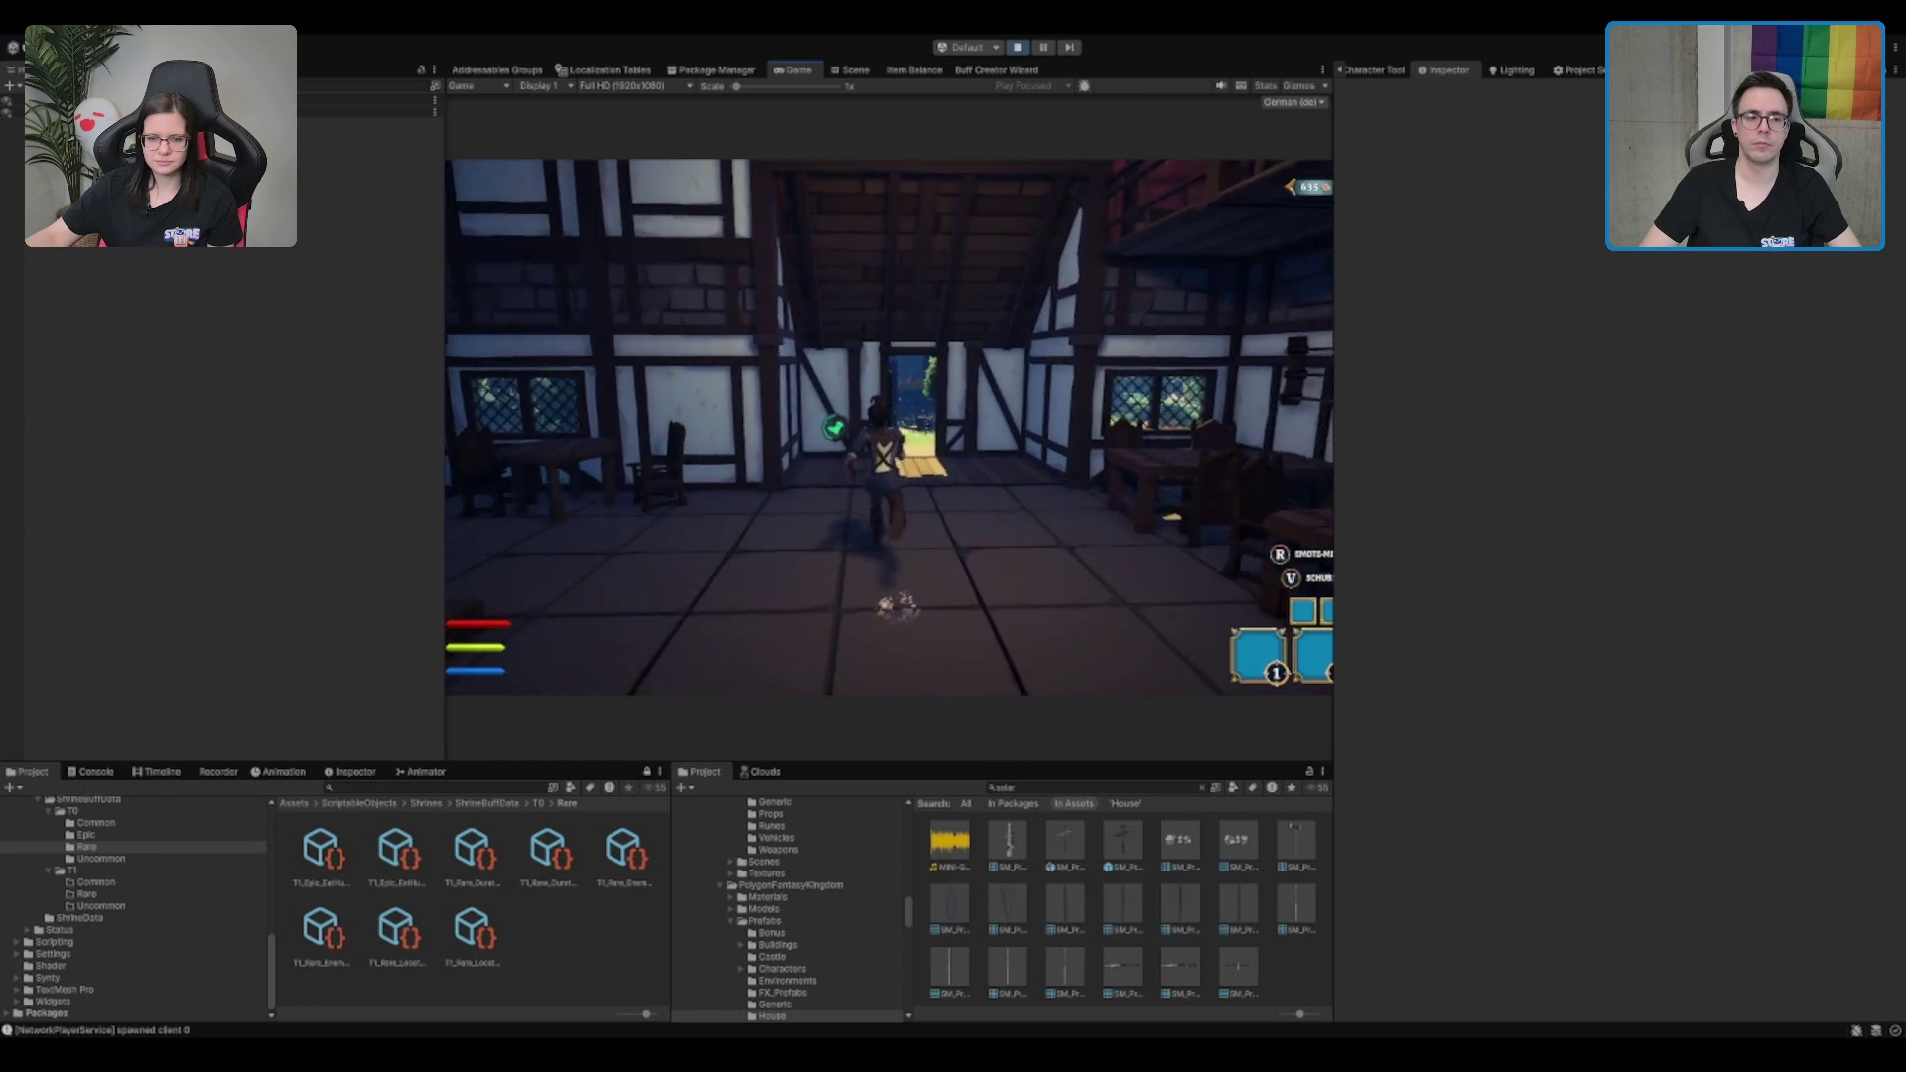
pyautogui.press('w')
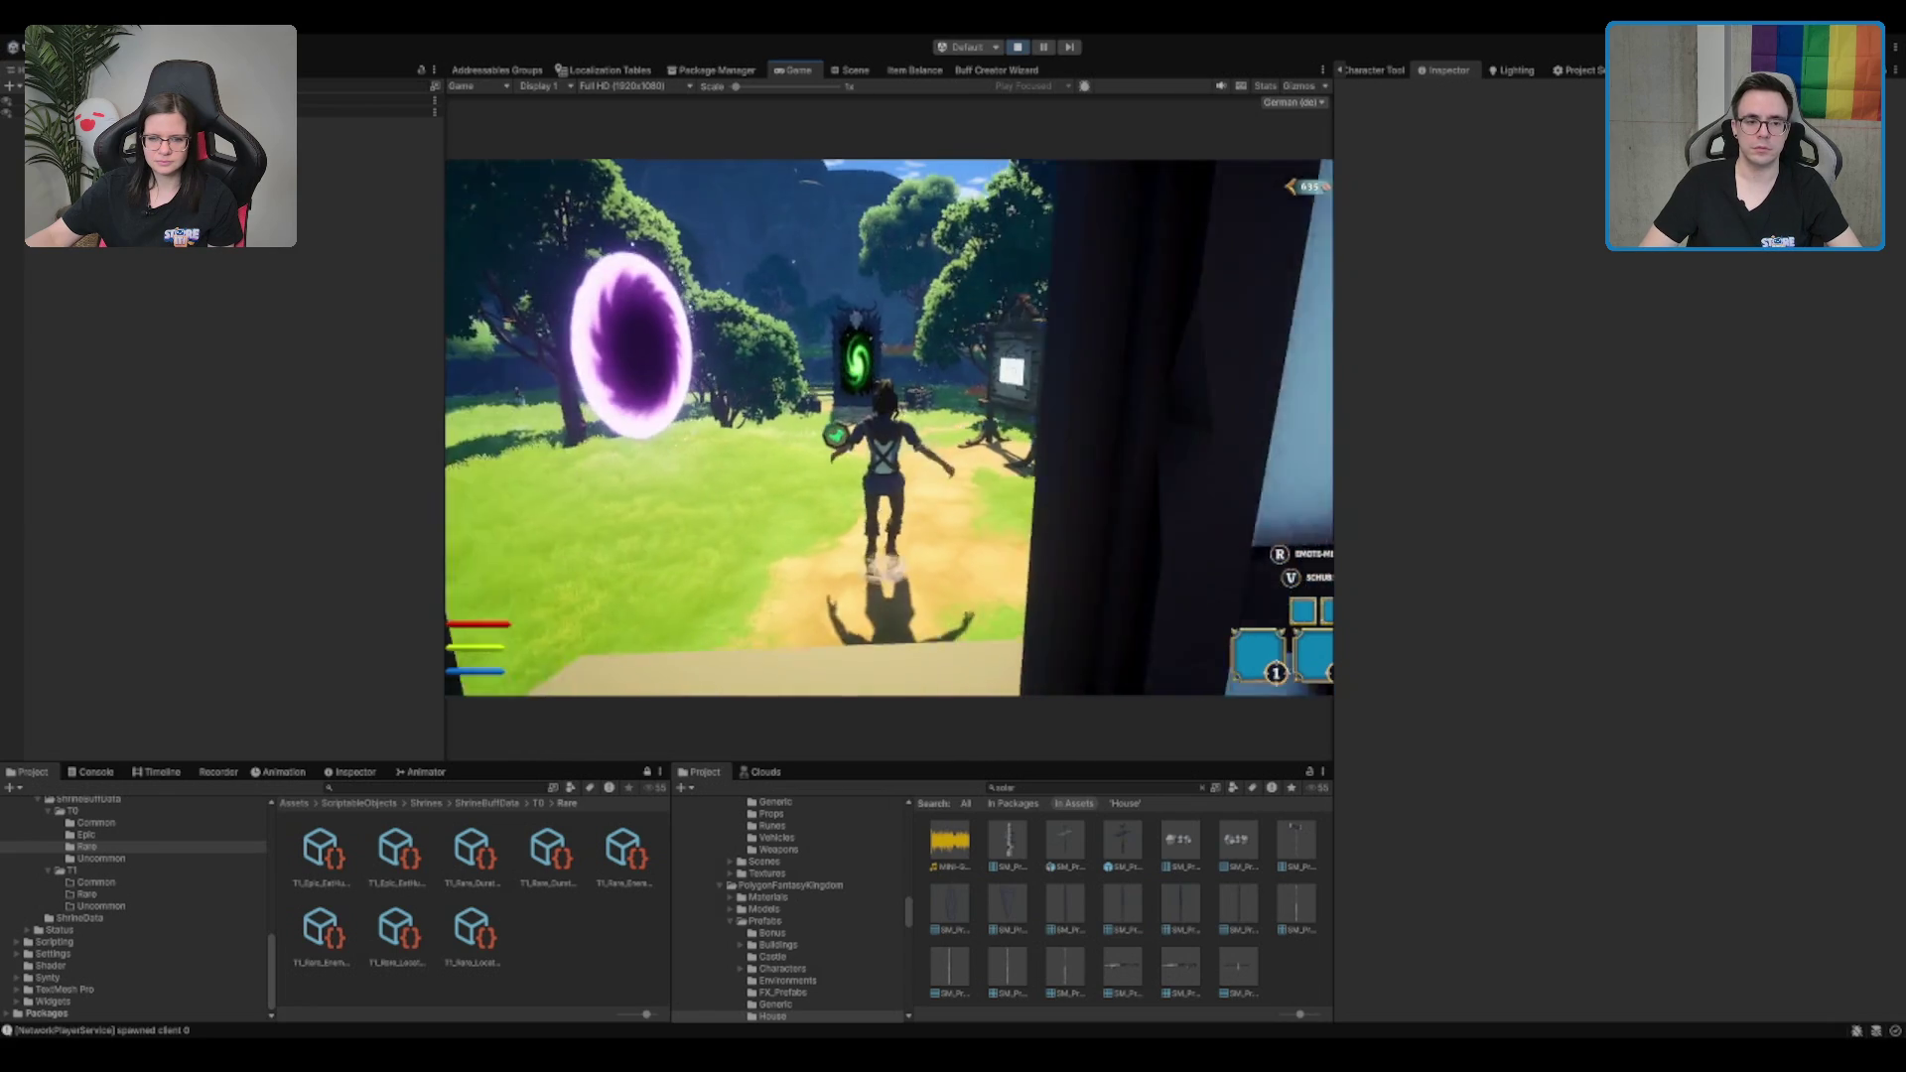
pyautogui.press('s')
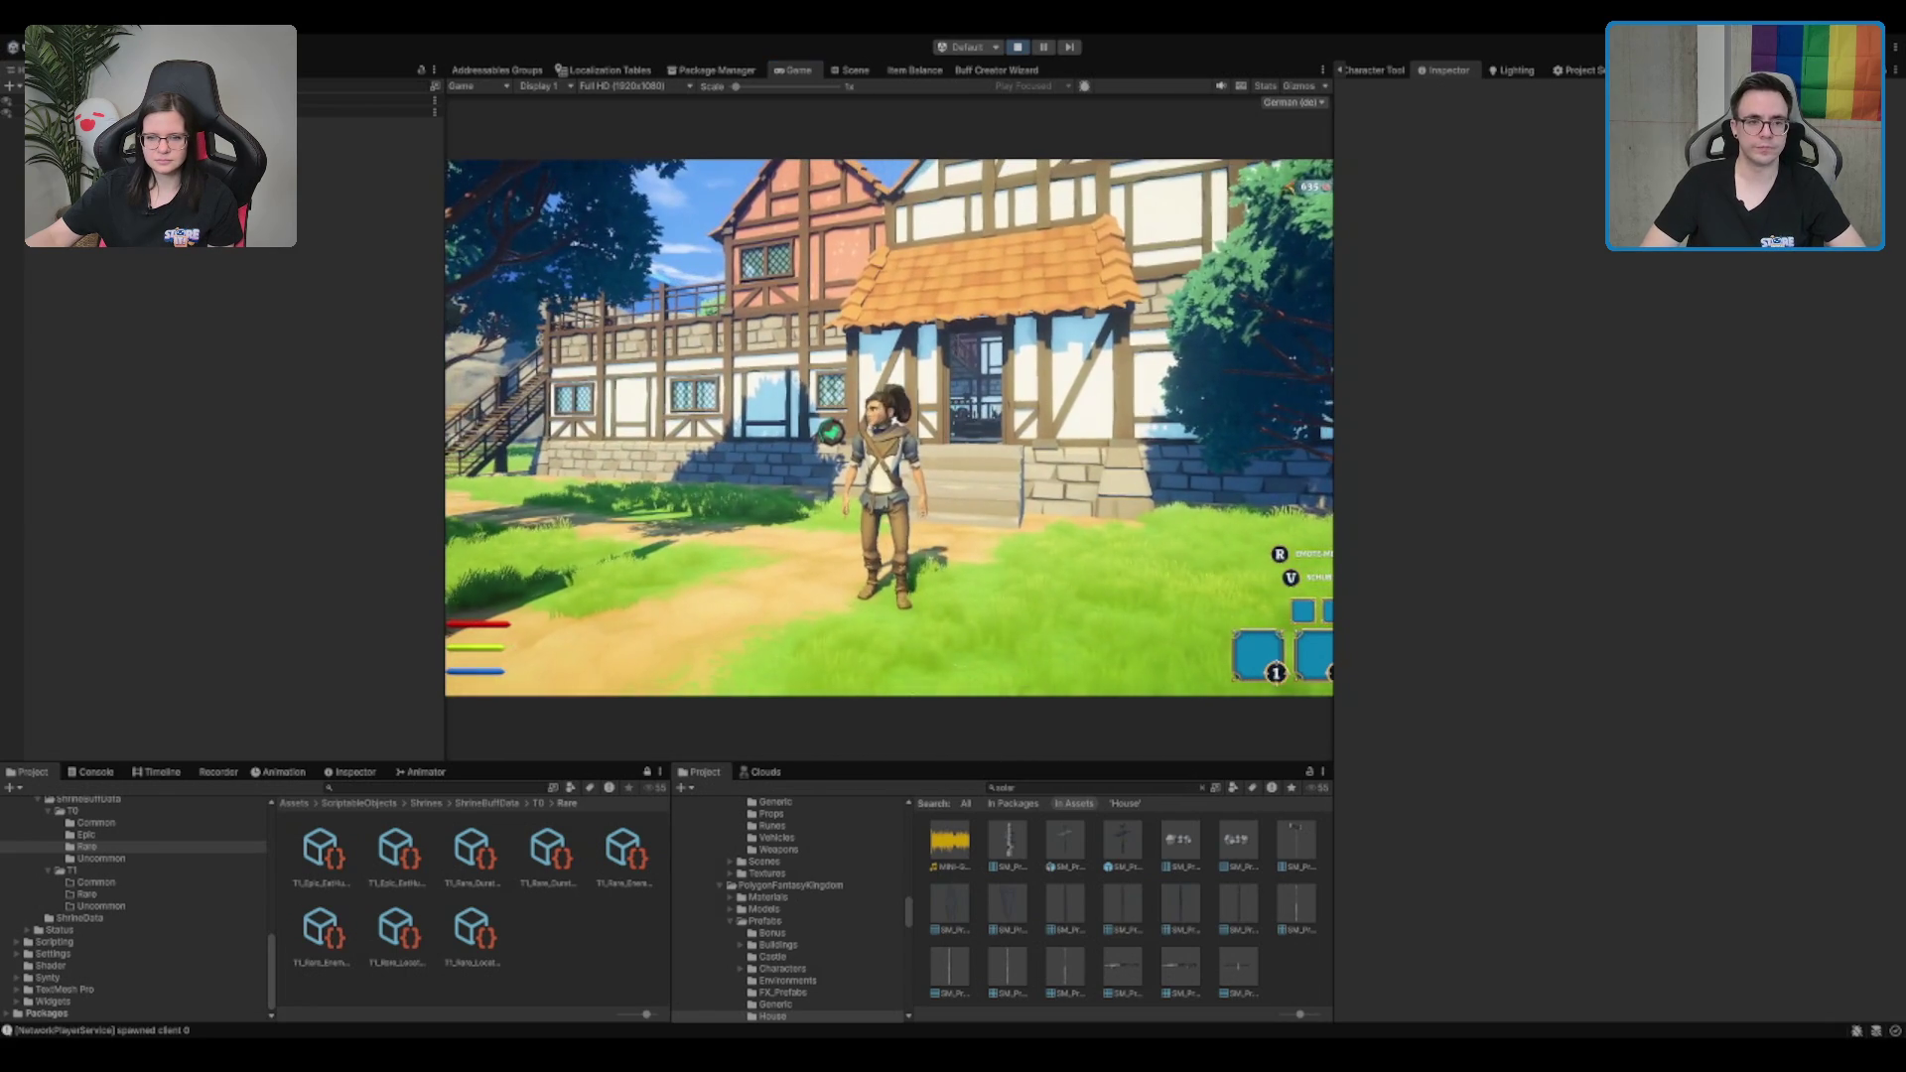
pyautogui.click(851, 72)
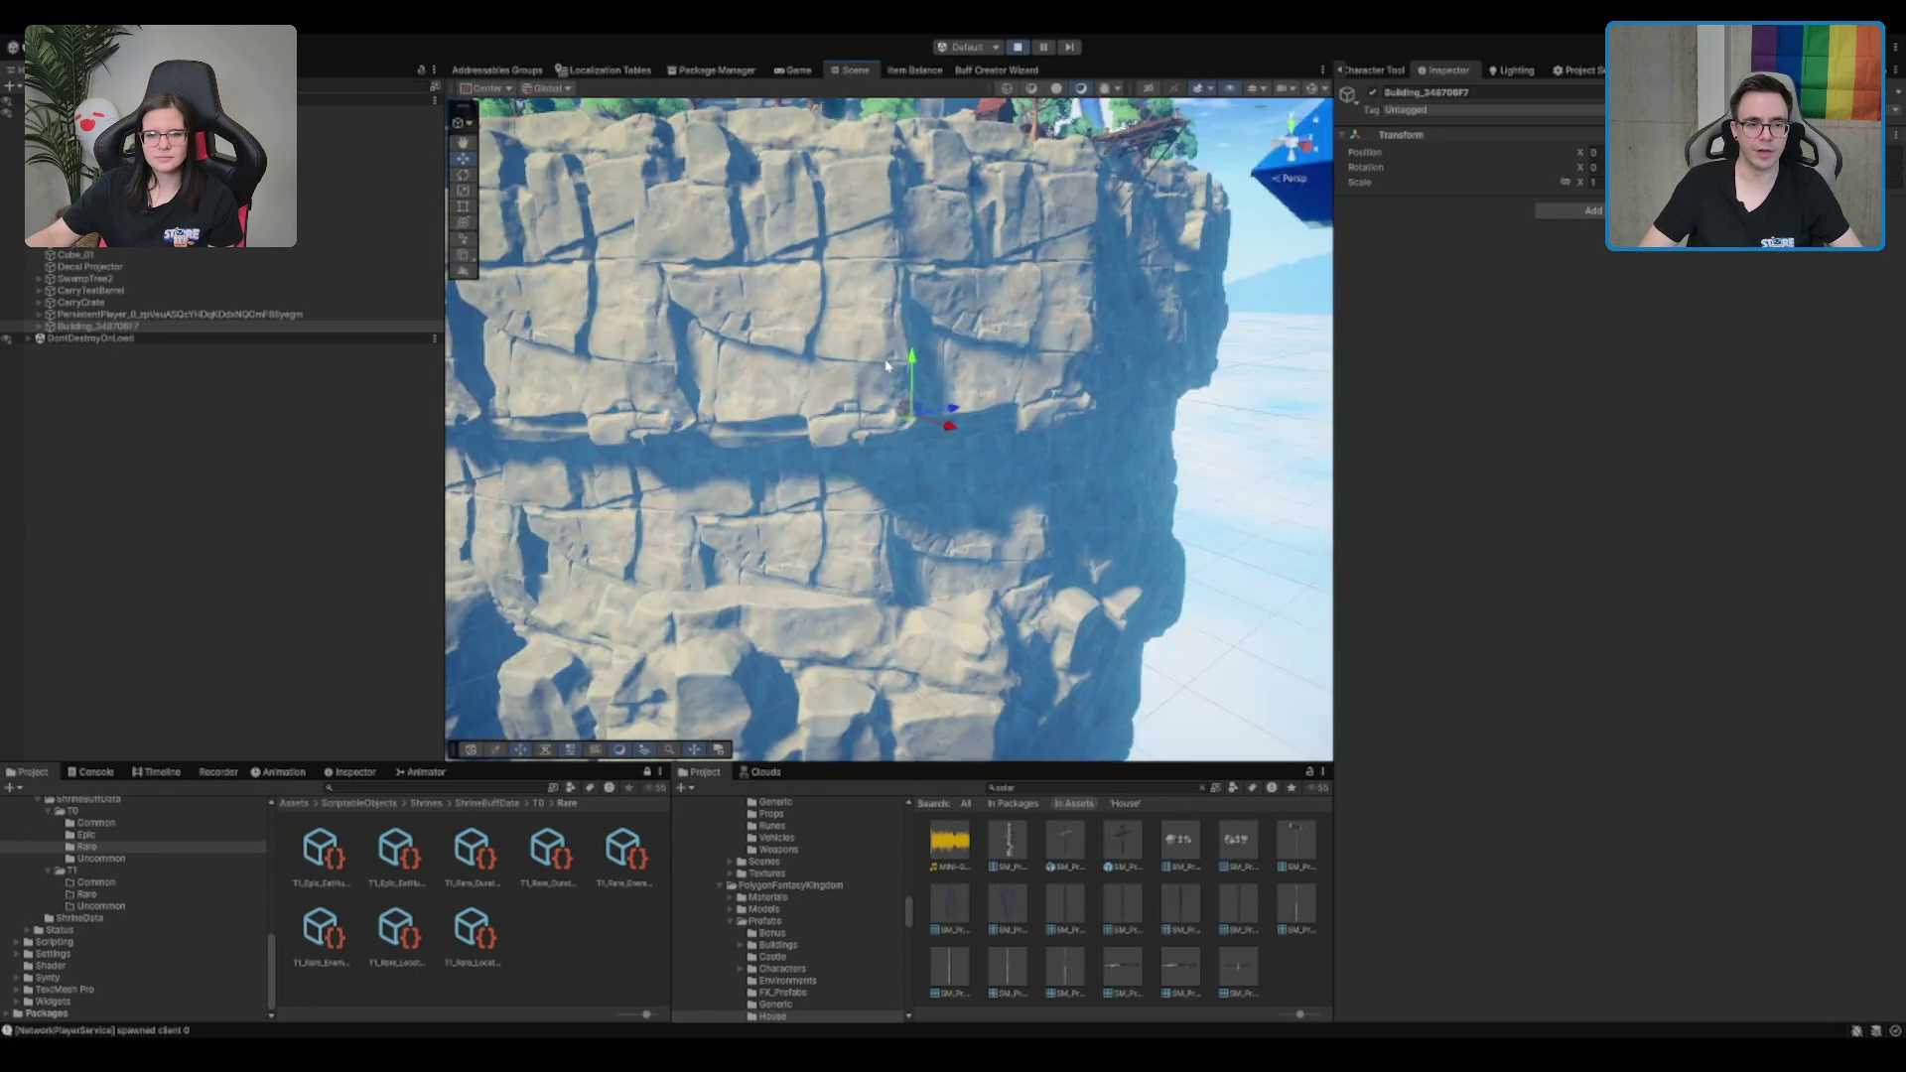
# Move the Building off the island to X -48 and frame its front facade
pyautogui.moveTo(932, 213); pyautogui.dragTo(892, 630)
pyautogui.moveTo(814, 502); pyautogui.dragTo(789, 189)
pyautogui.press('f')
pyautogui.moveTo(887, 398); pyautogui.dragTo(837, 301)
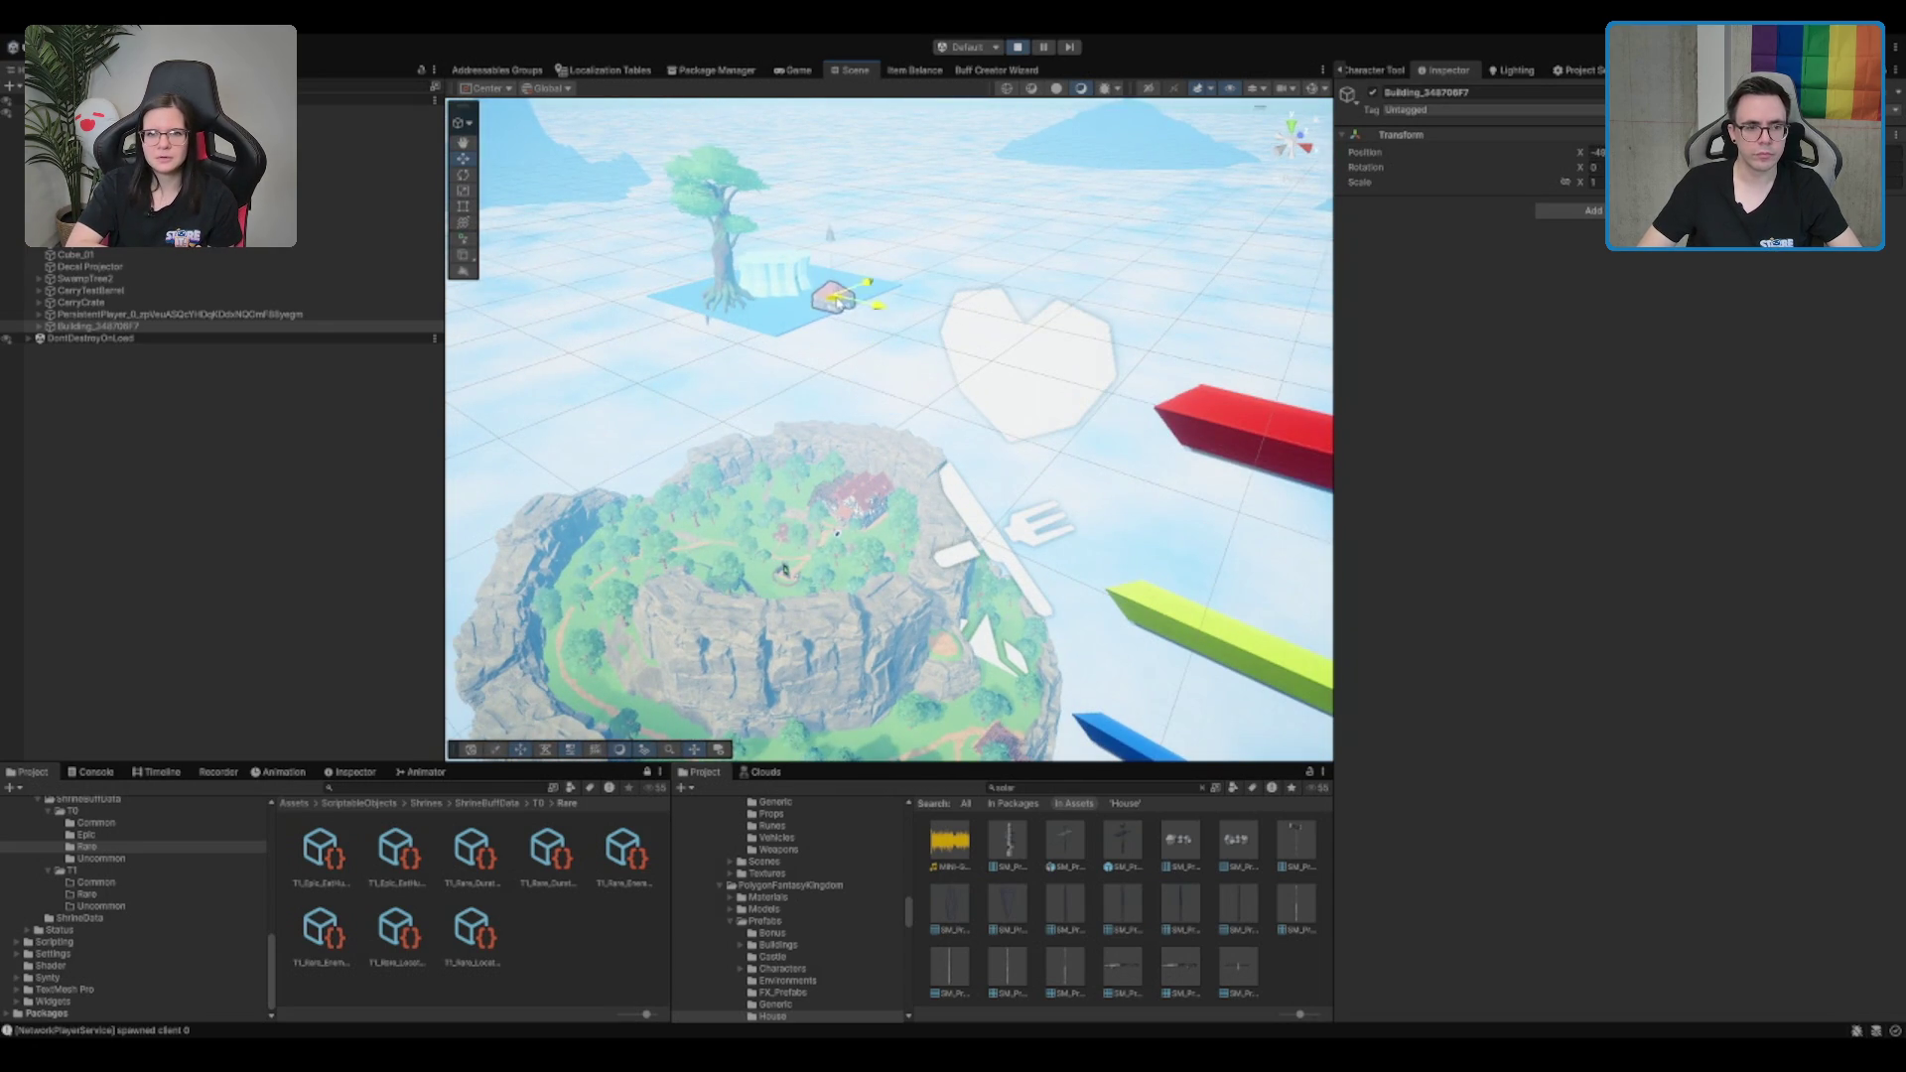
pyautogui.press('f')
pyautogui.moveTo(955, 397)
pyautogui.mouseDown()
pyautogui.moveTo(922, 576)
pyautogui.moveTo(809, 377)
pyautogui.mouseUp()
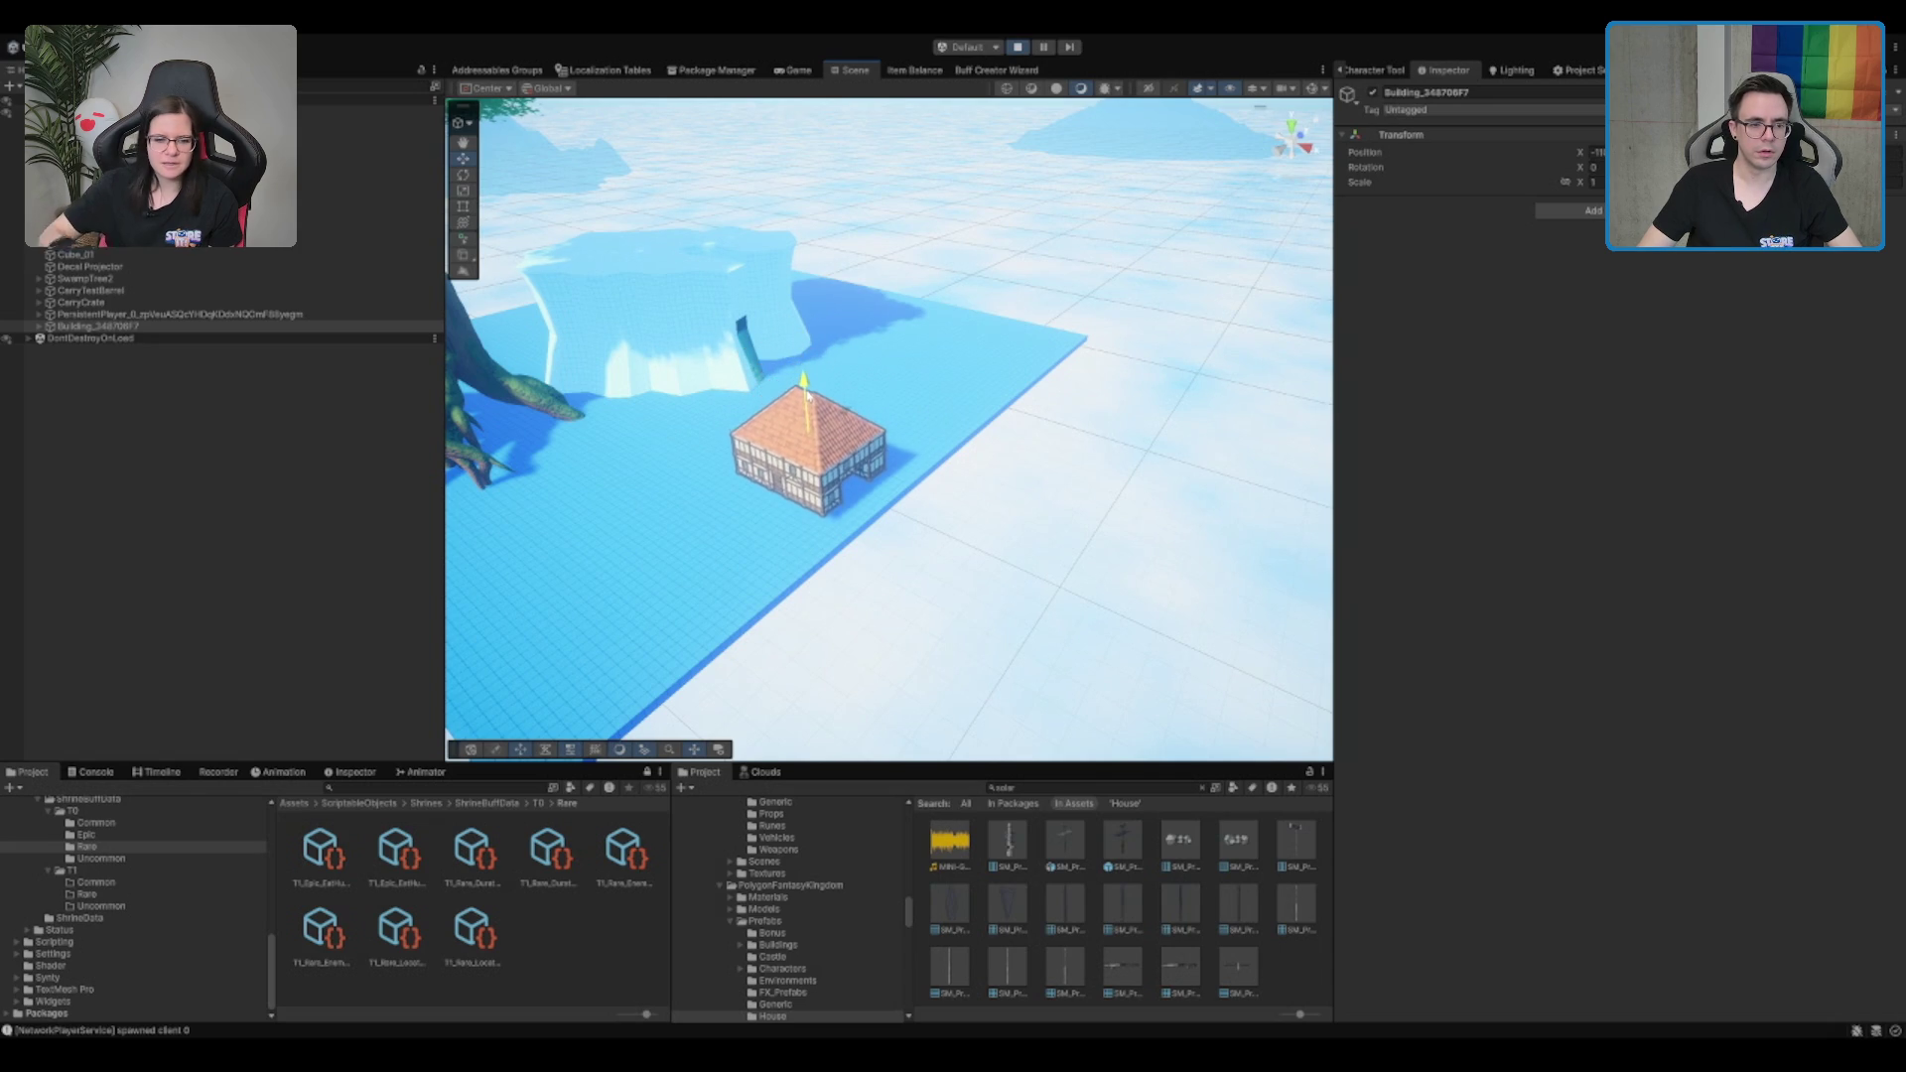
pyautogui.press('f')
pyautogui.moveTo(840, 496)
pyautogui.mouseDown()
pyautogui.moveTo(1012, 375)
pyautogui.moveTo(1085, 255)
pyautogui.mouseUp()
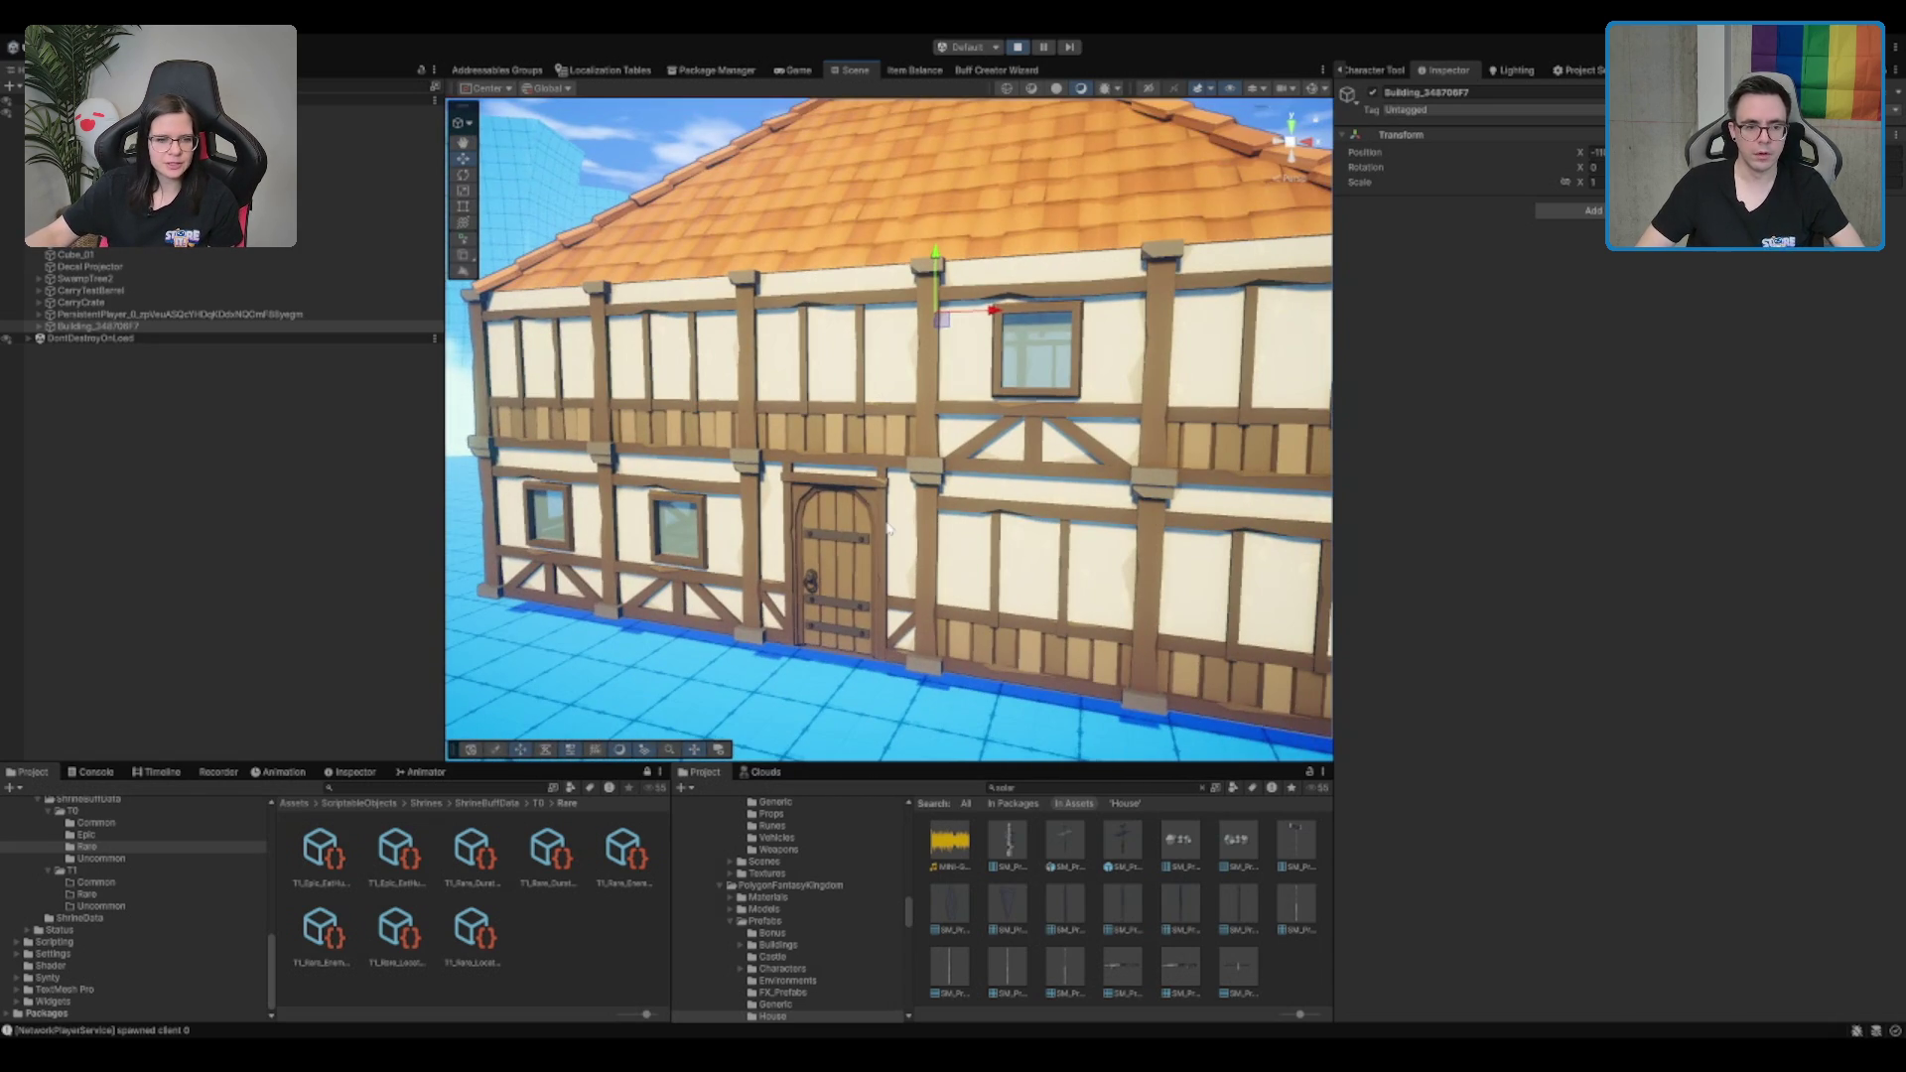
# Delete the house's front door, try saving the scene, and return to the running game
pyautogui.click(855, 531)
pyautogui.press('Delete')
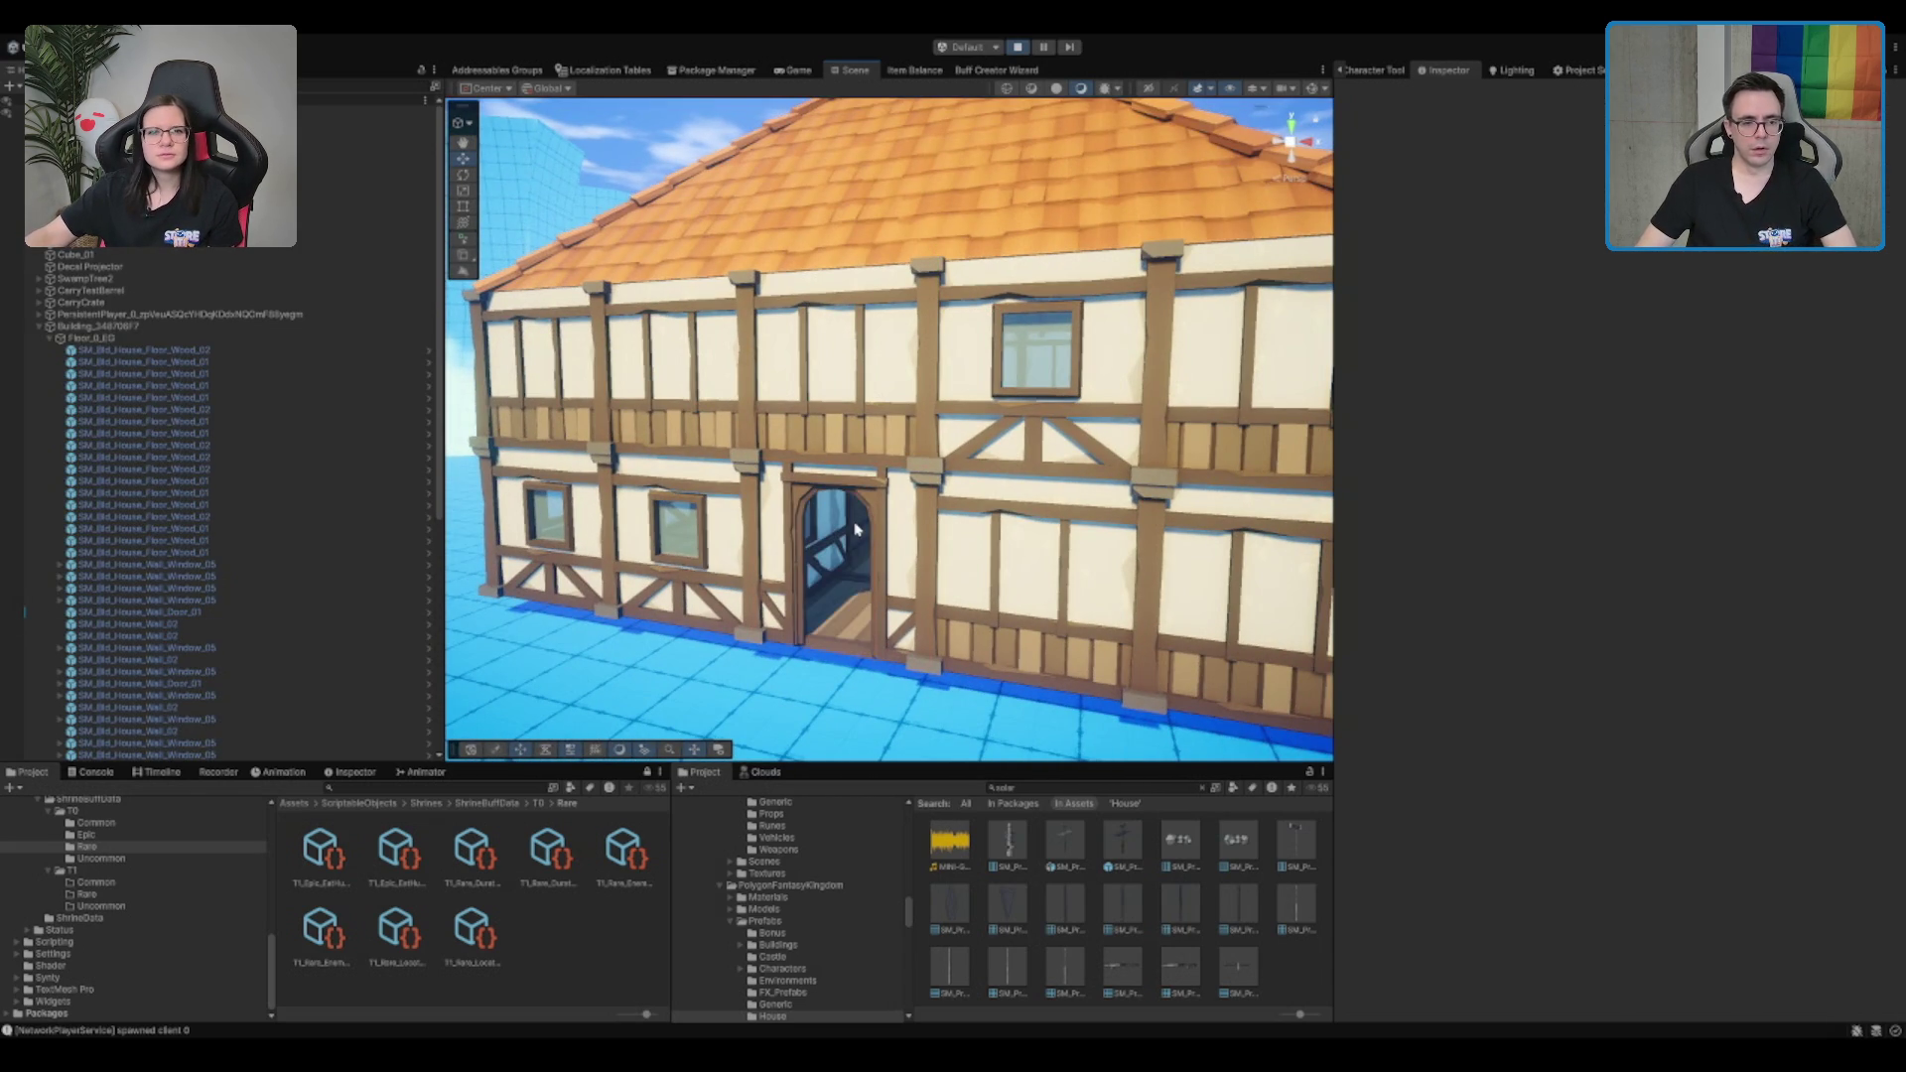
pyautogui.scroll(-5, 856, 531)
pyautogui.hotkey('ctrl', 's')
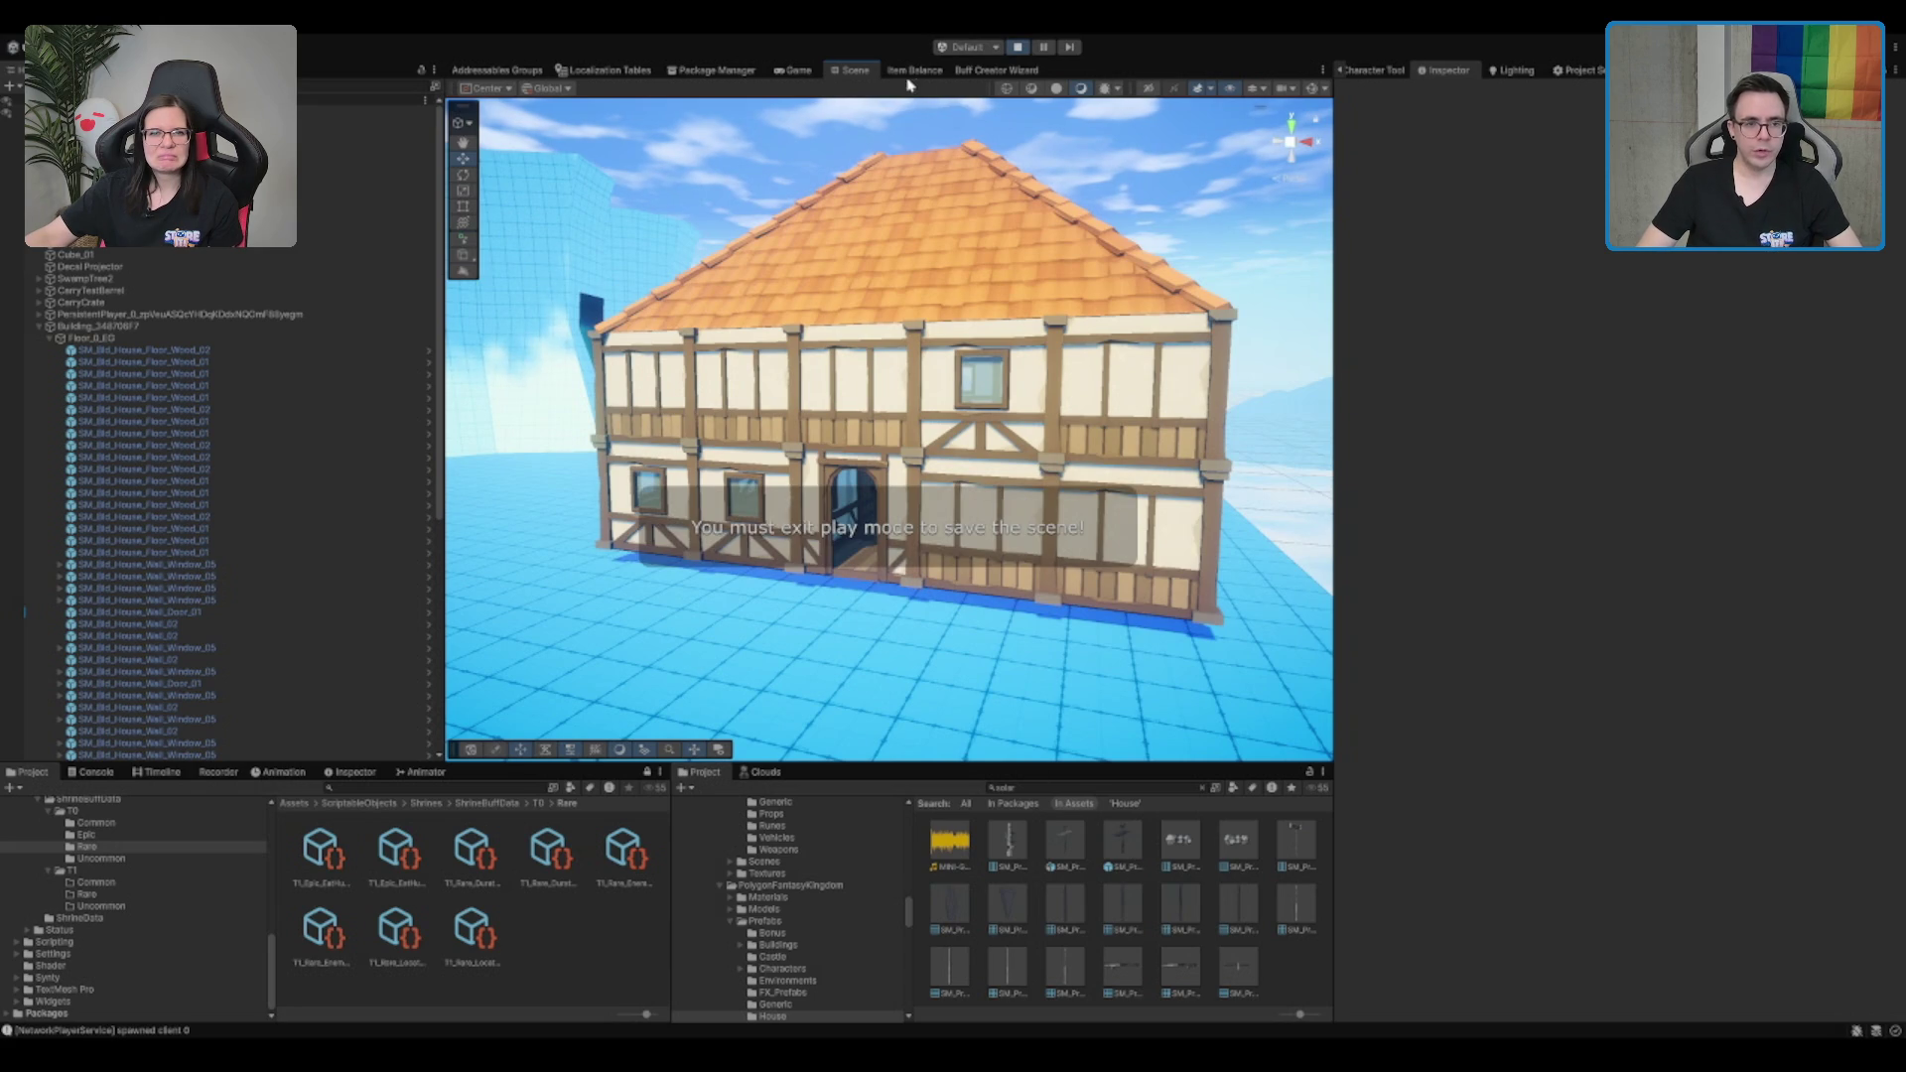
pyautogui.click(794, 70)
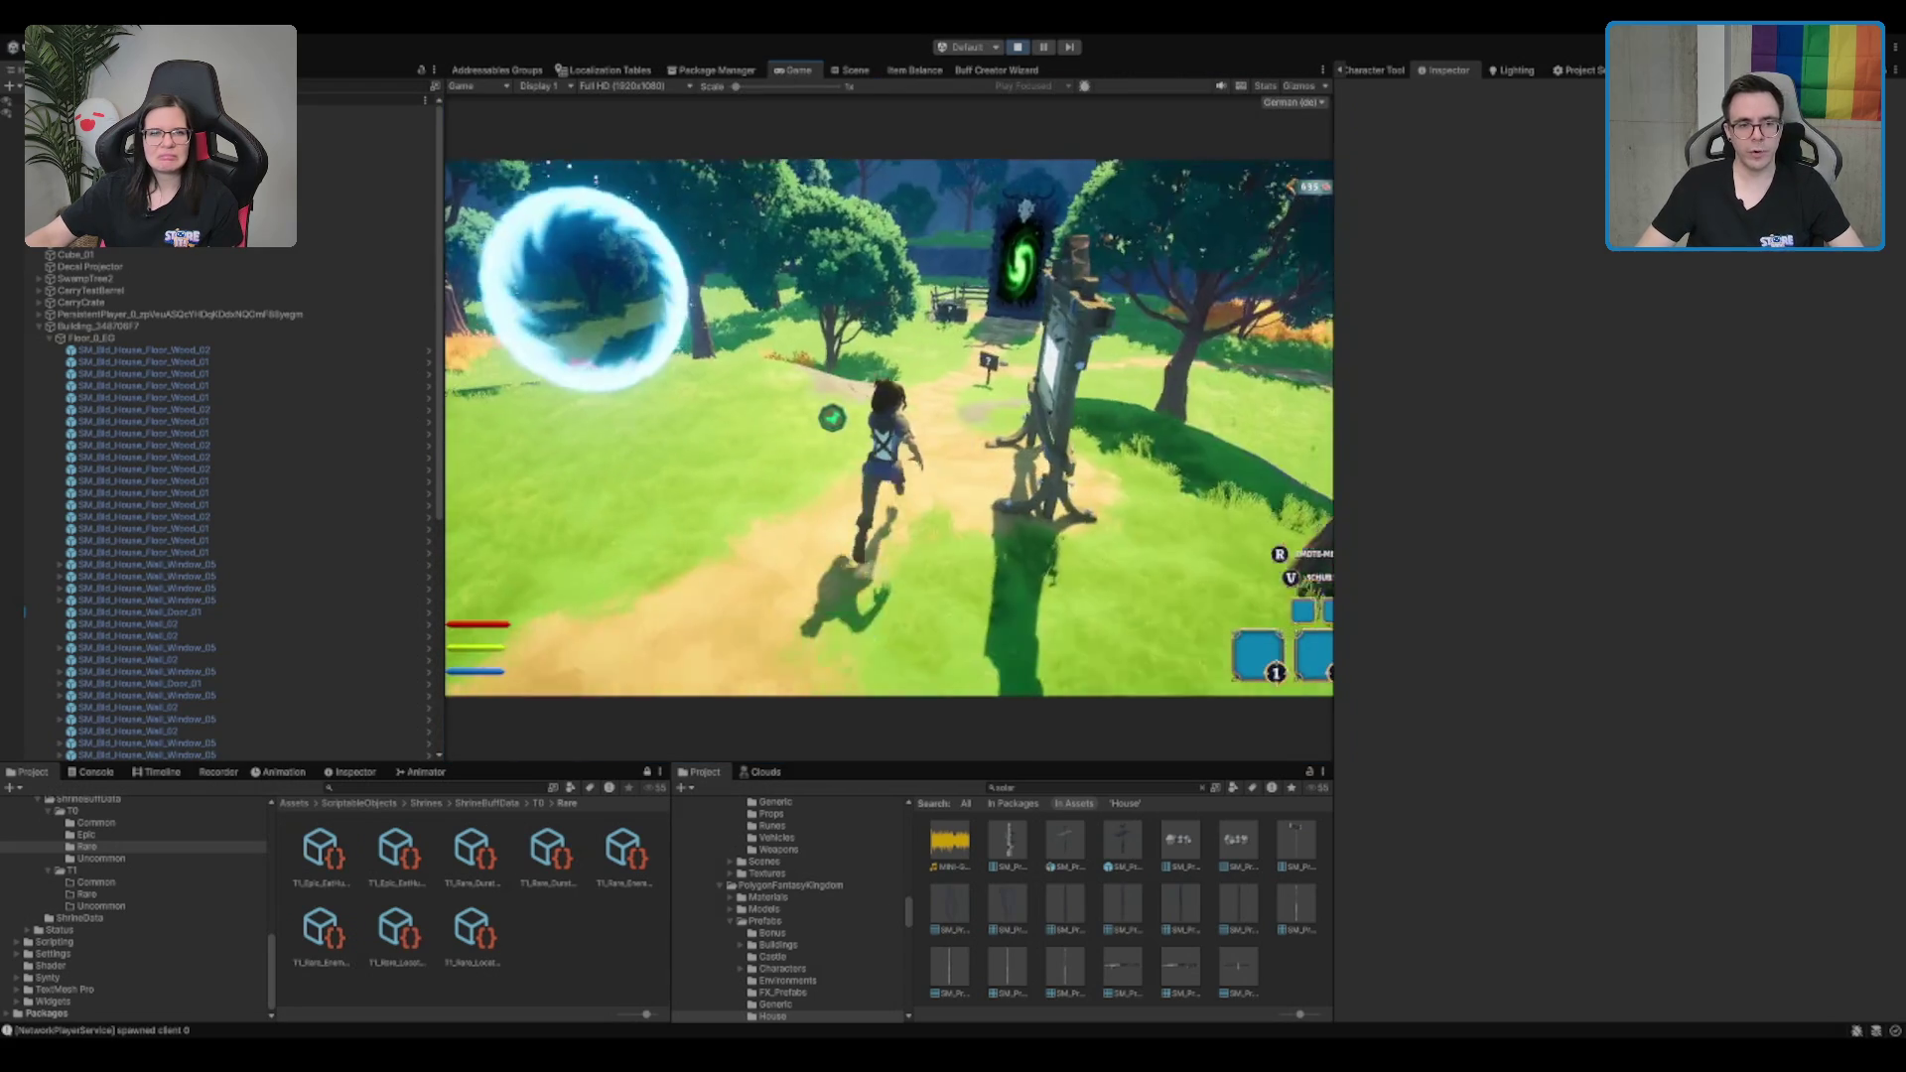
# Run through the portal to the generated house and walk in and out of its arched doorway
pyautogui.press('a')
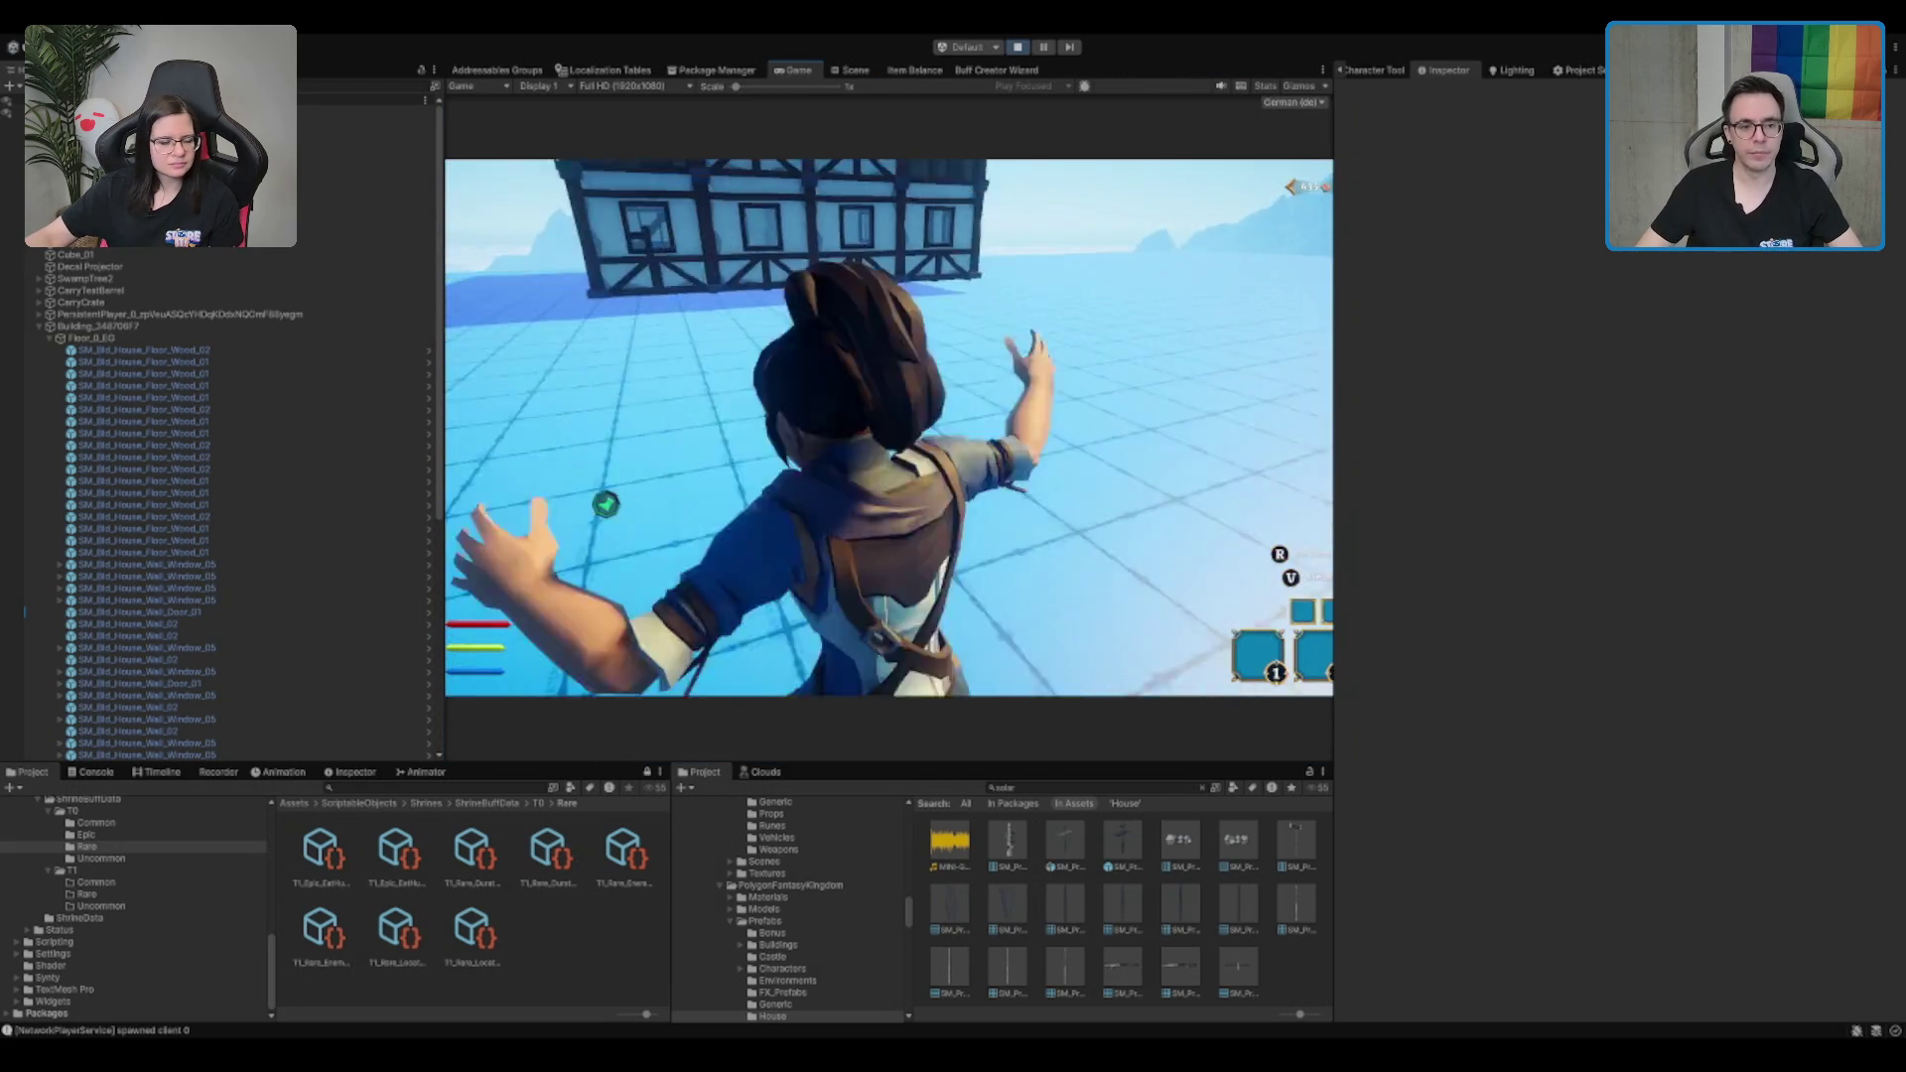
pyautogui.press('w')
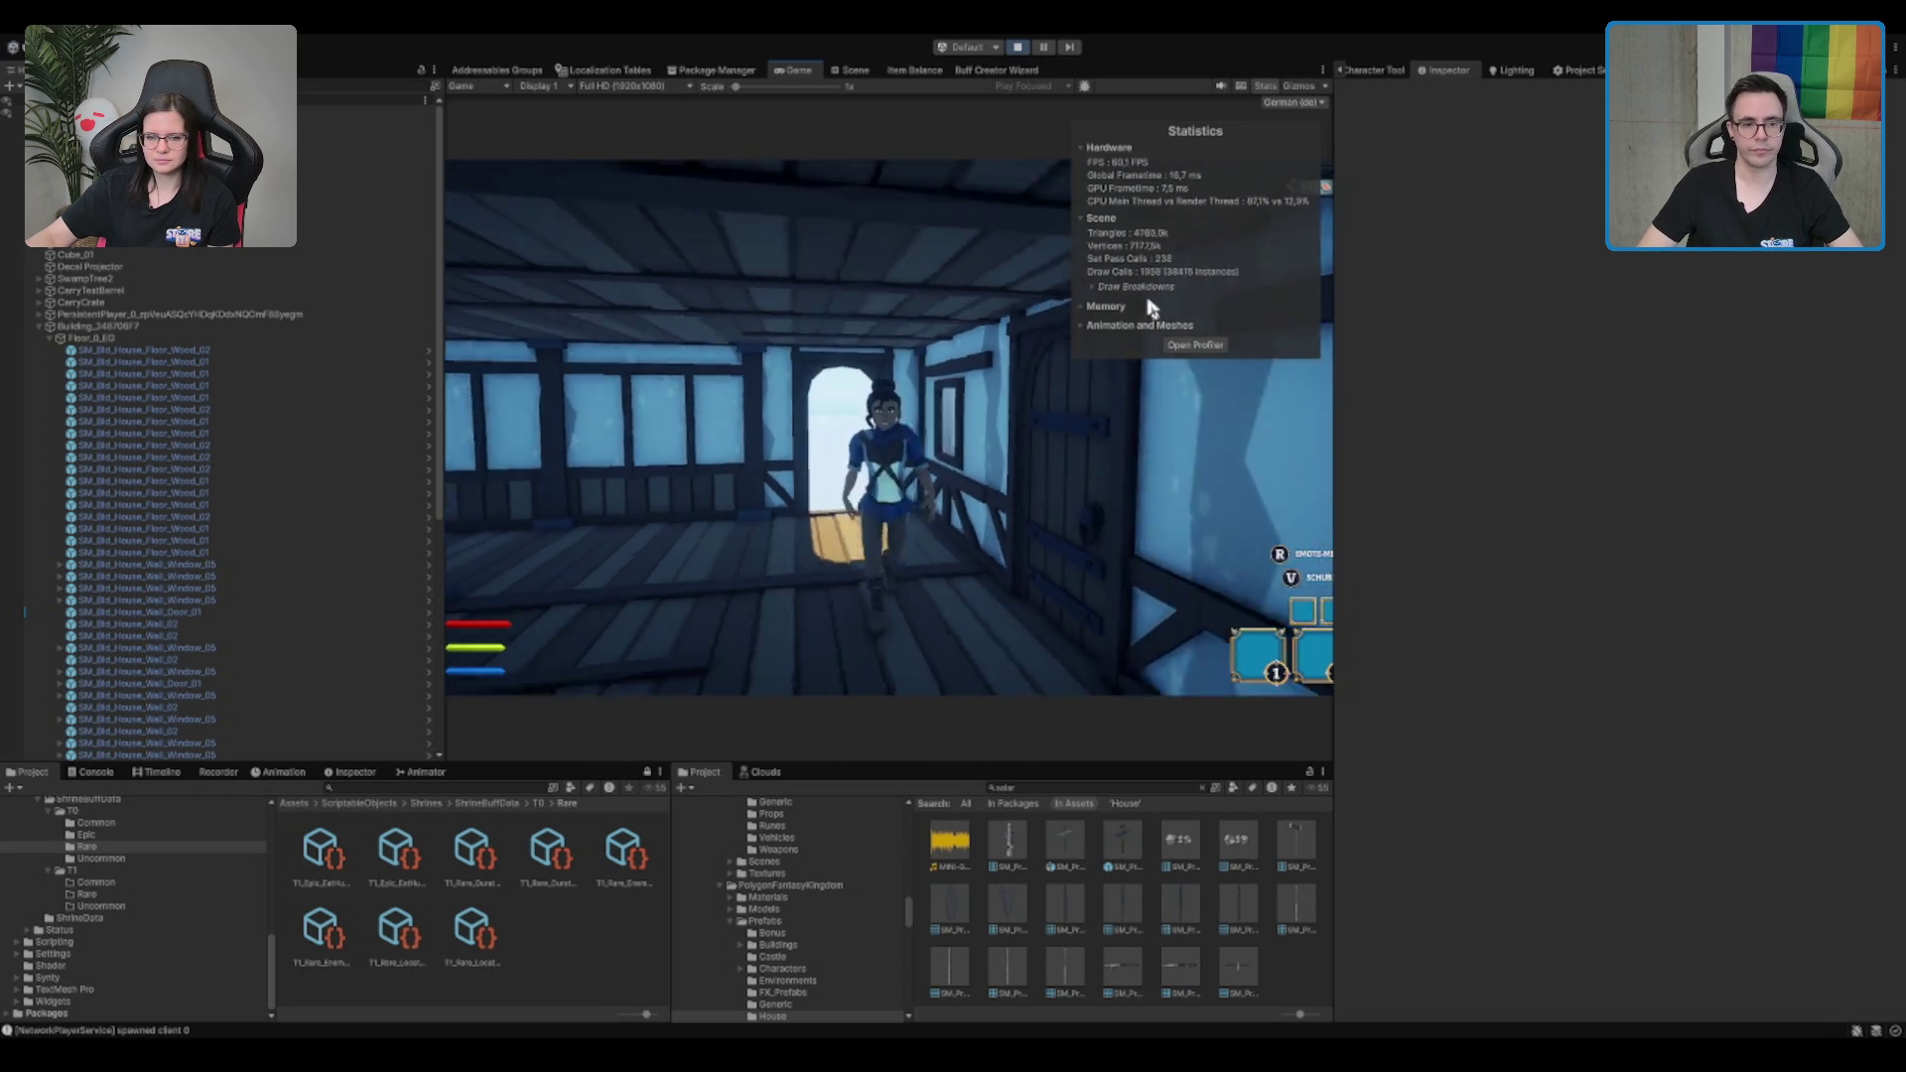
pyautogui.press('d')
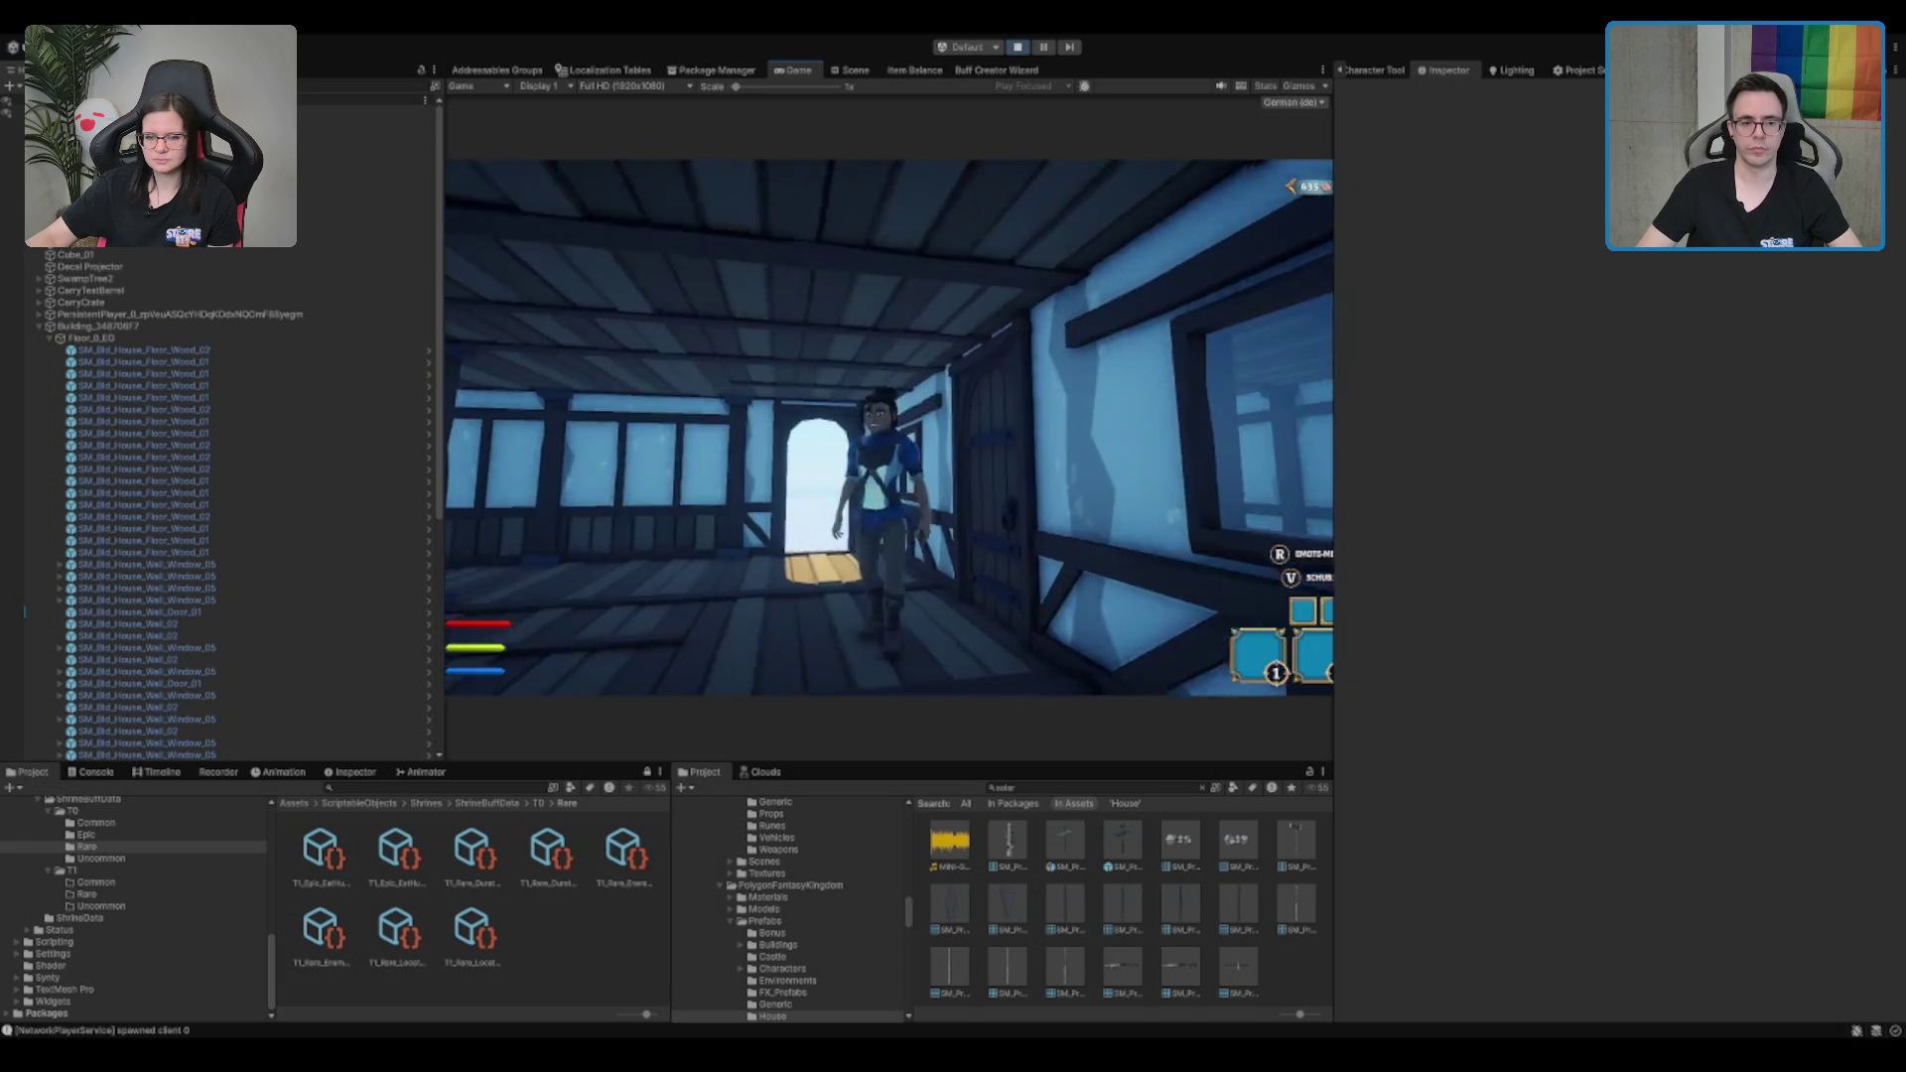
pyautogui.press('w')
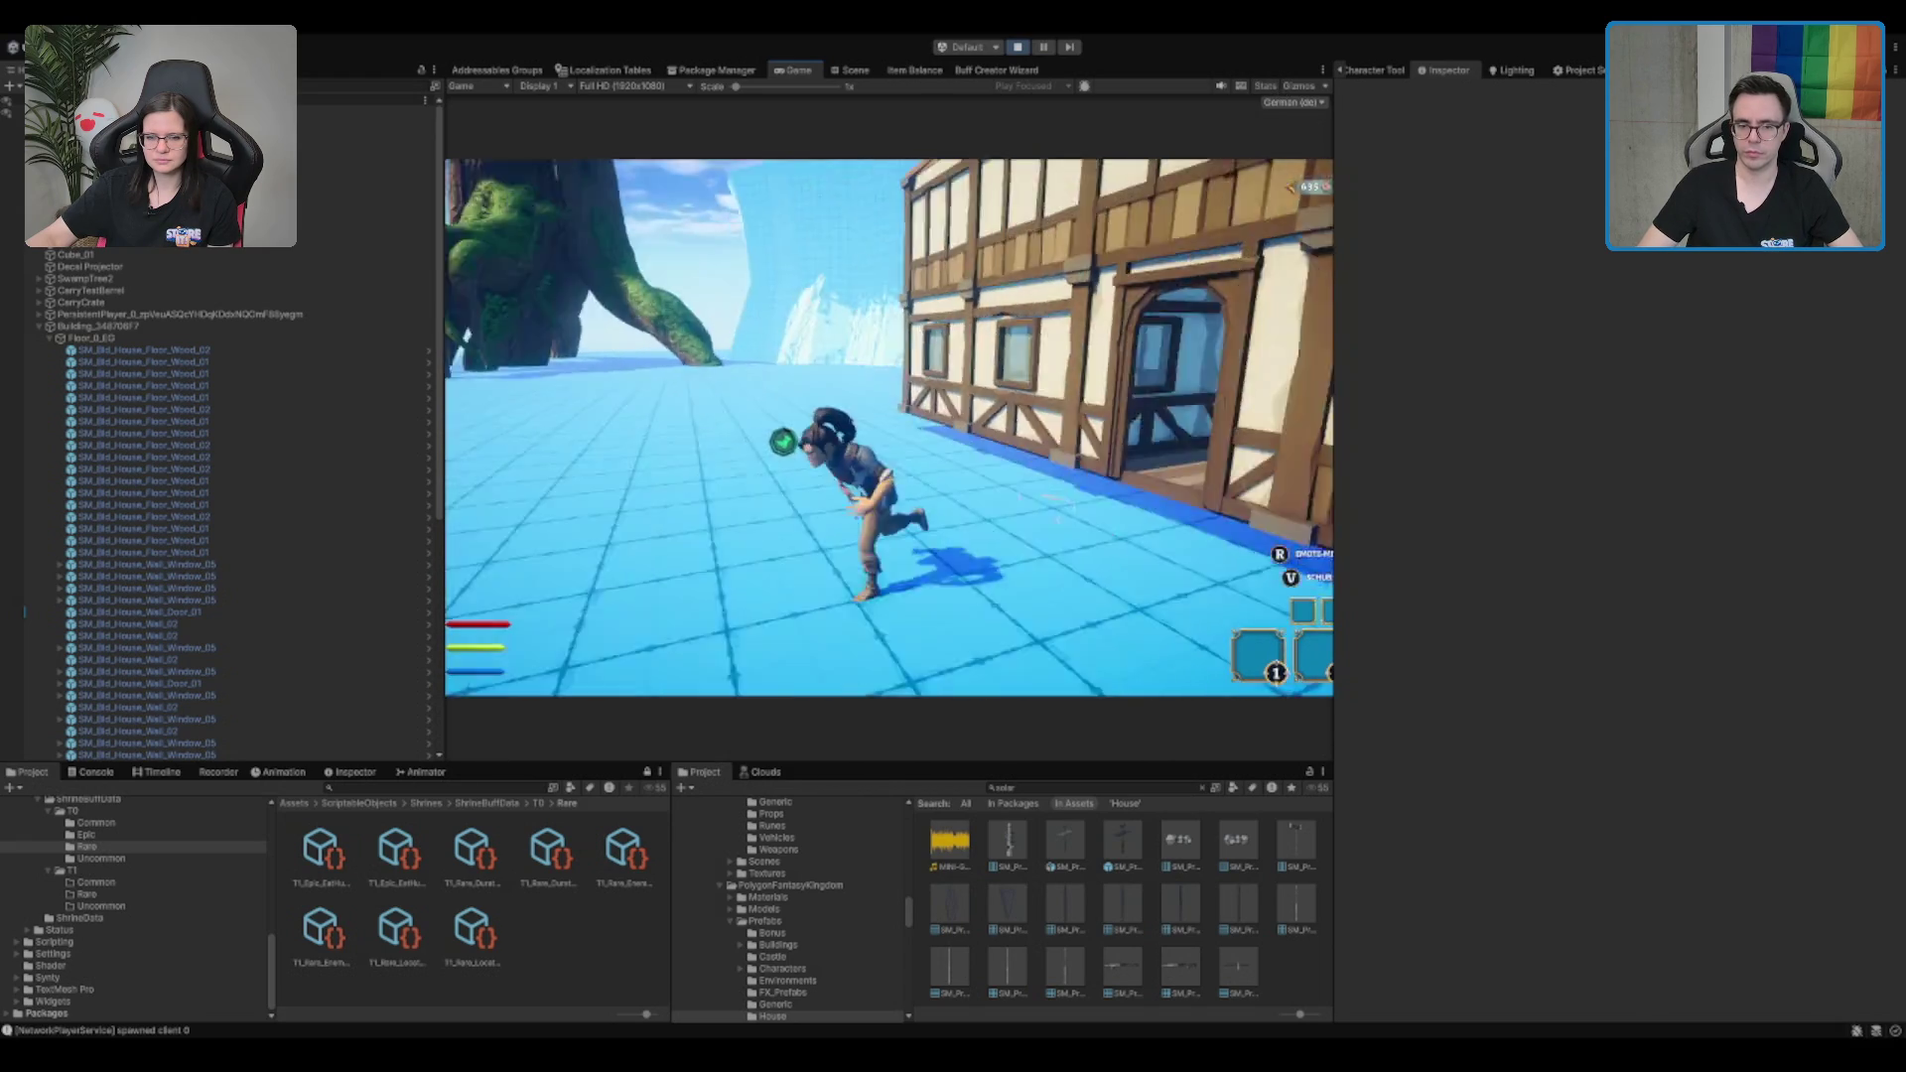
pyautogui.press('w')
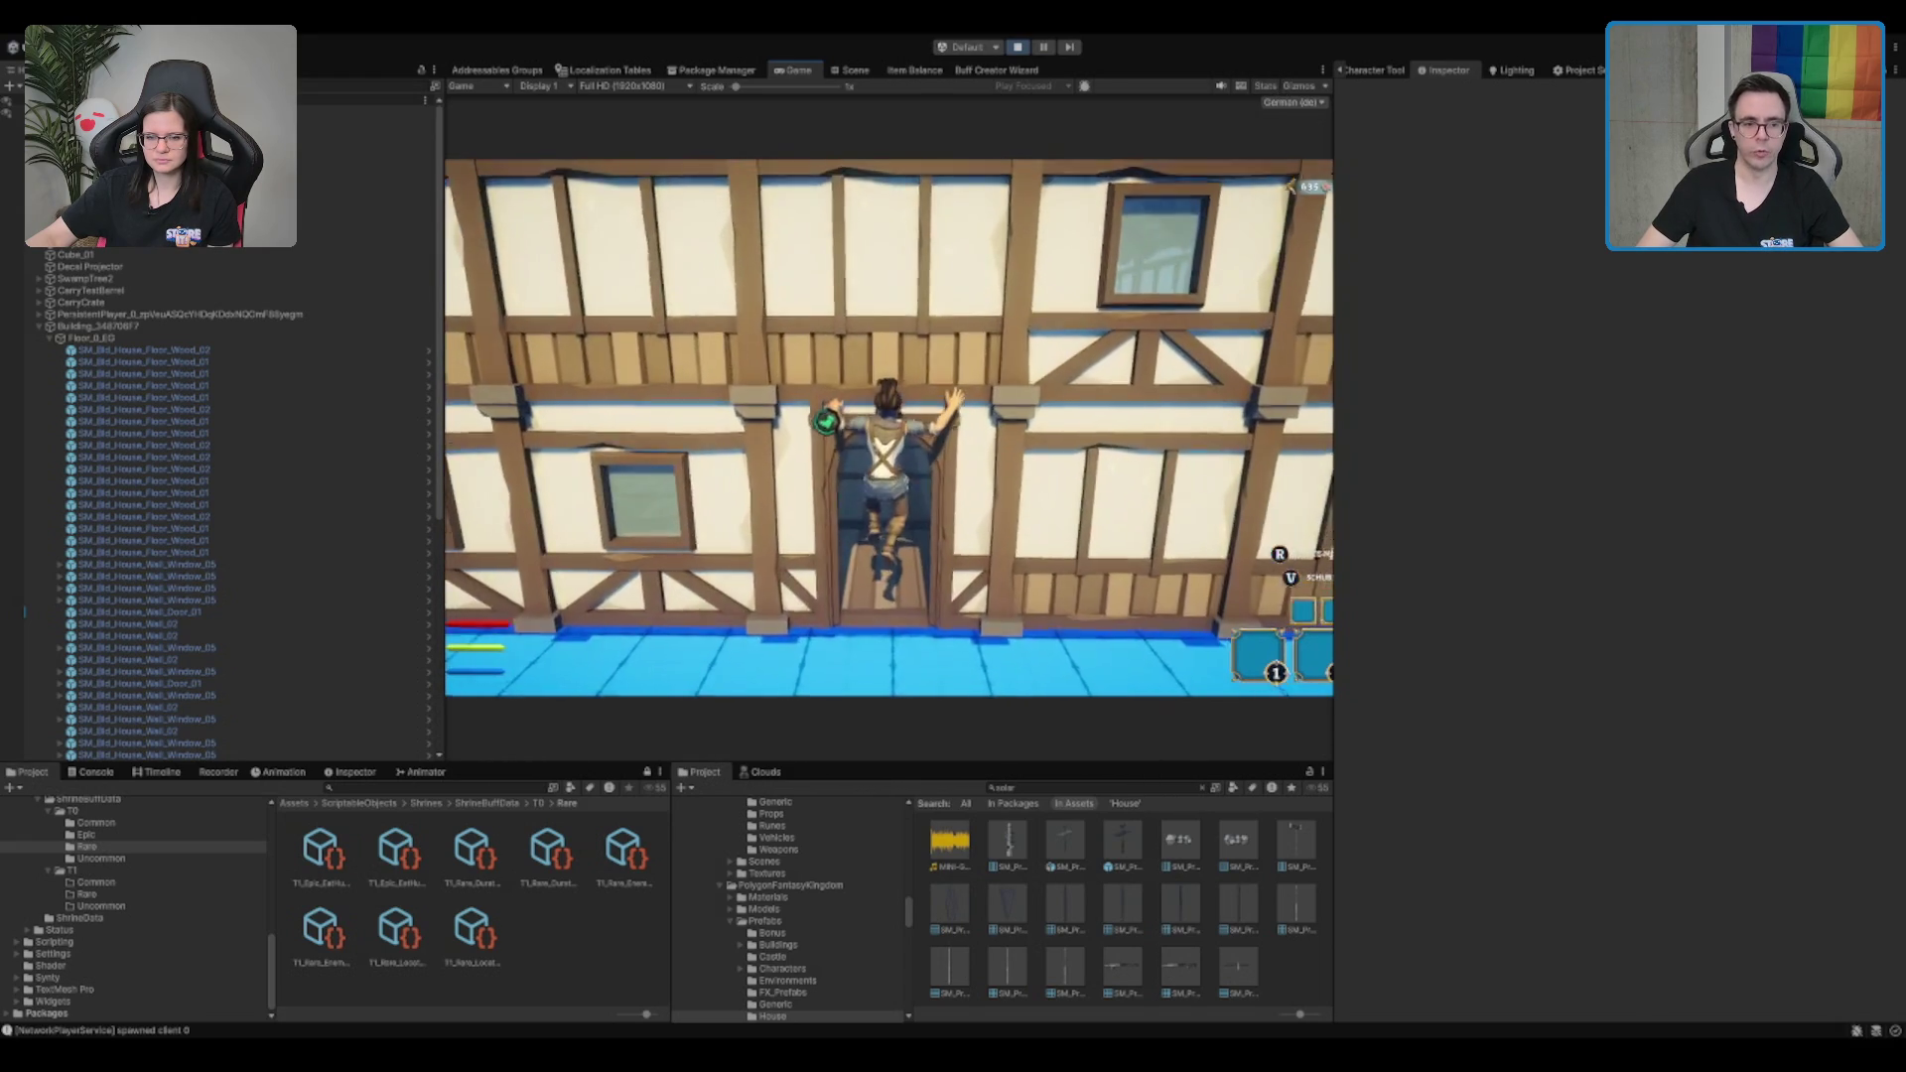
pyautogui.press('s')
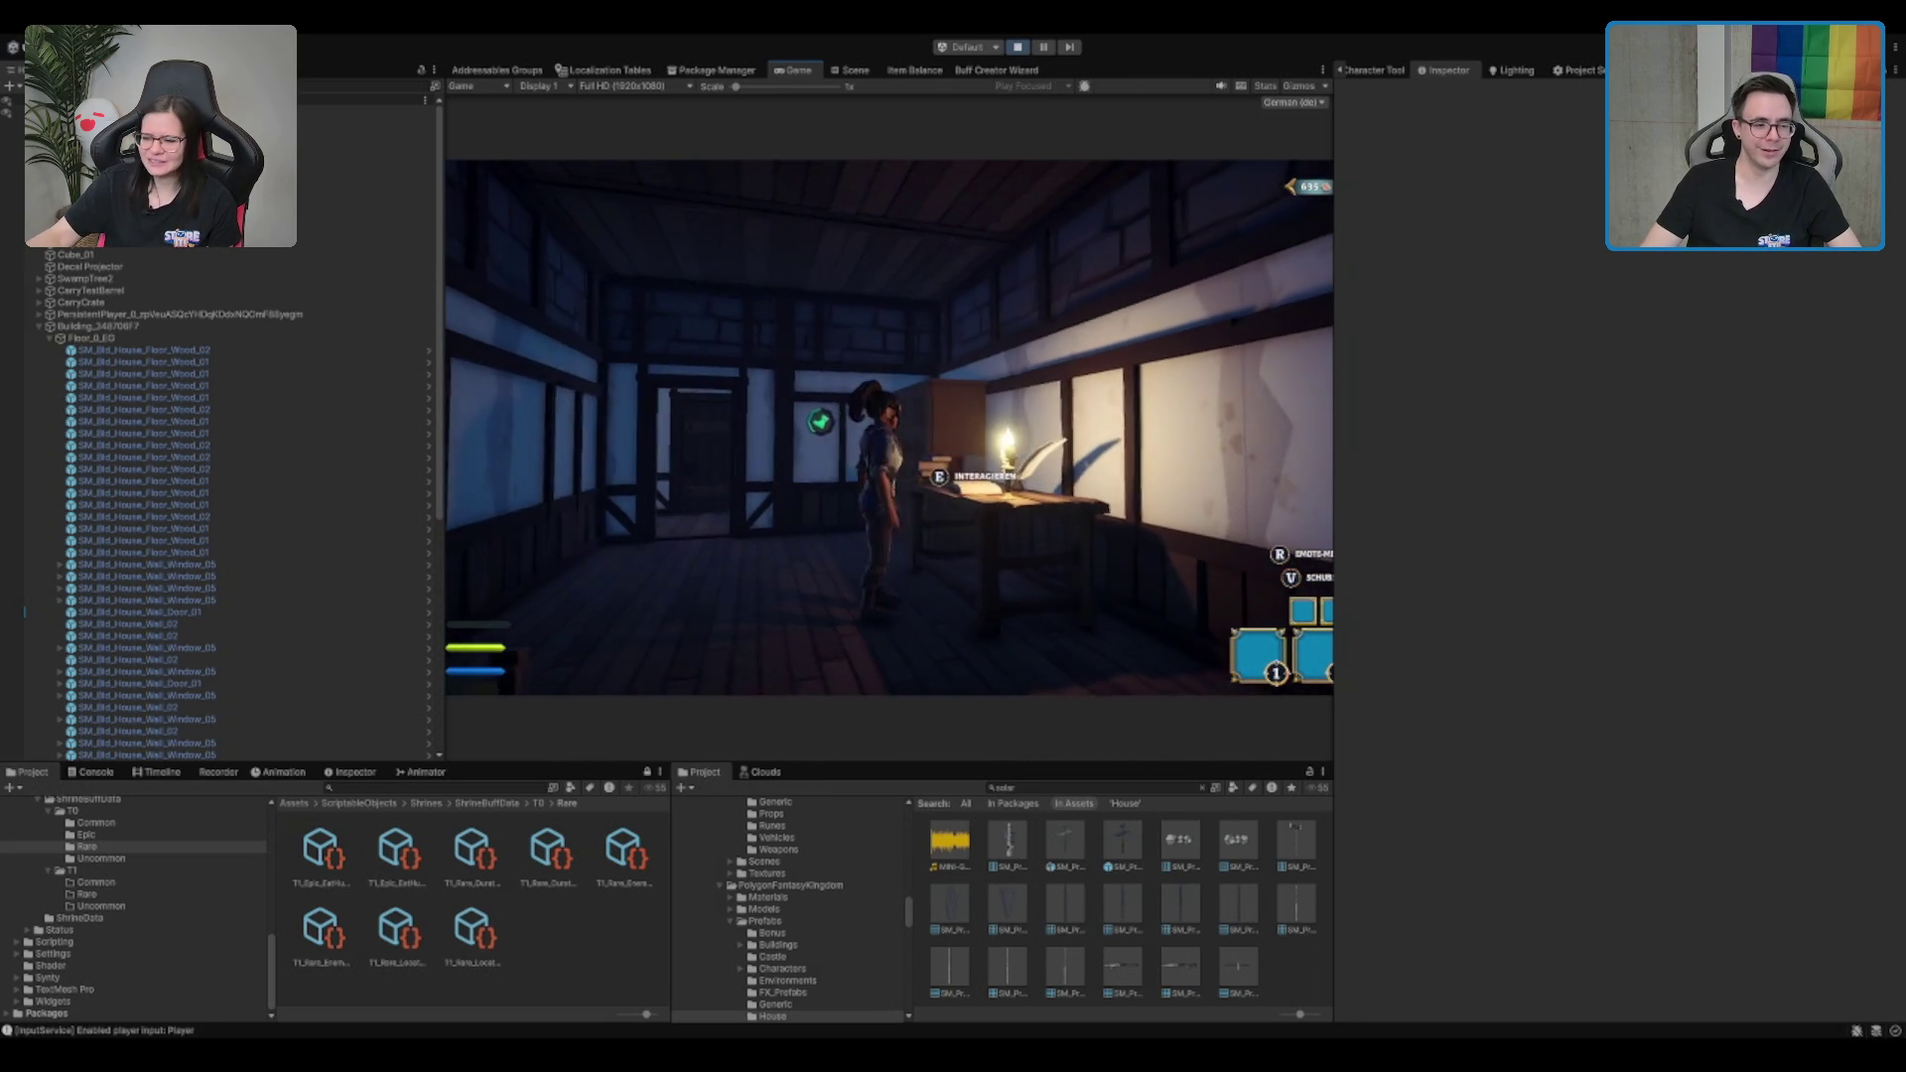
# Open and close the Meta-Fortschritt menu, then run down the tavern corridor past the barrel
pyautogui.press('e')
pyautogui.press('Escape')
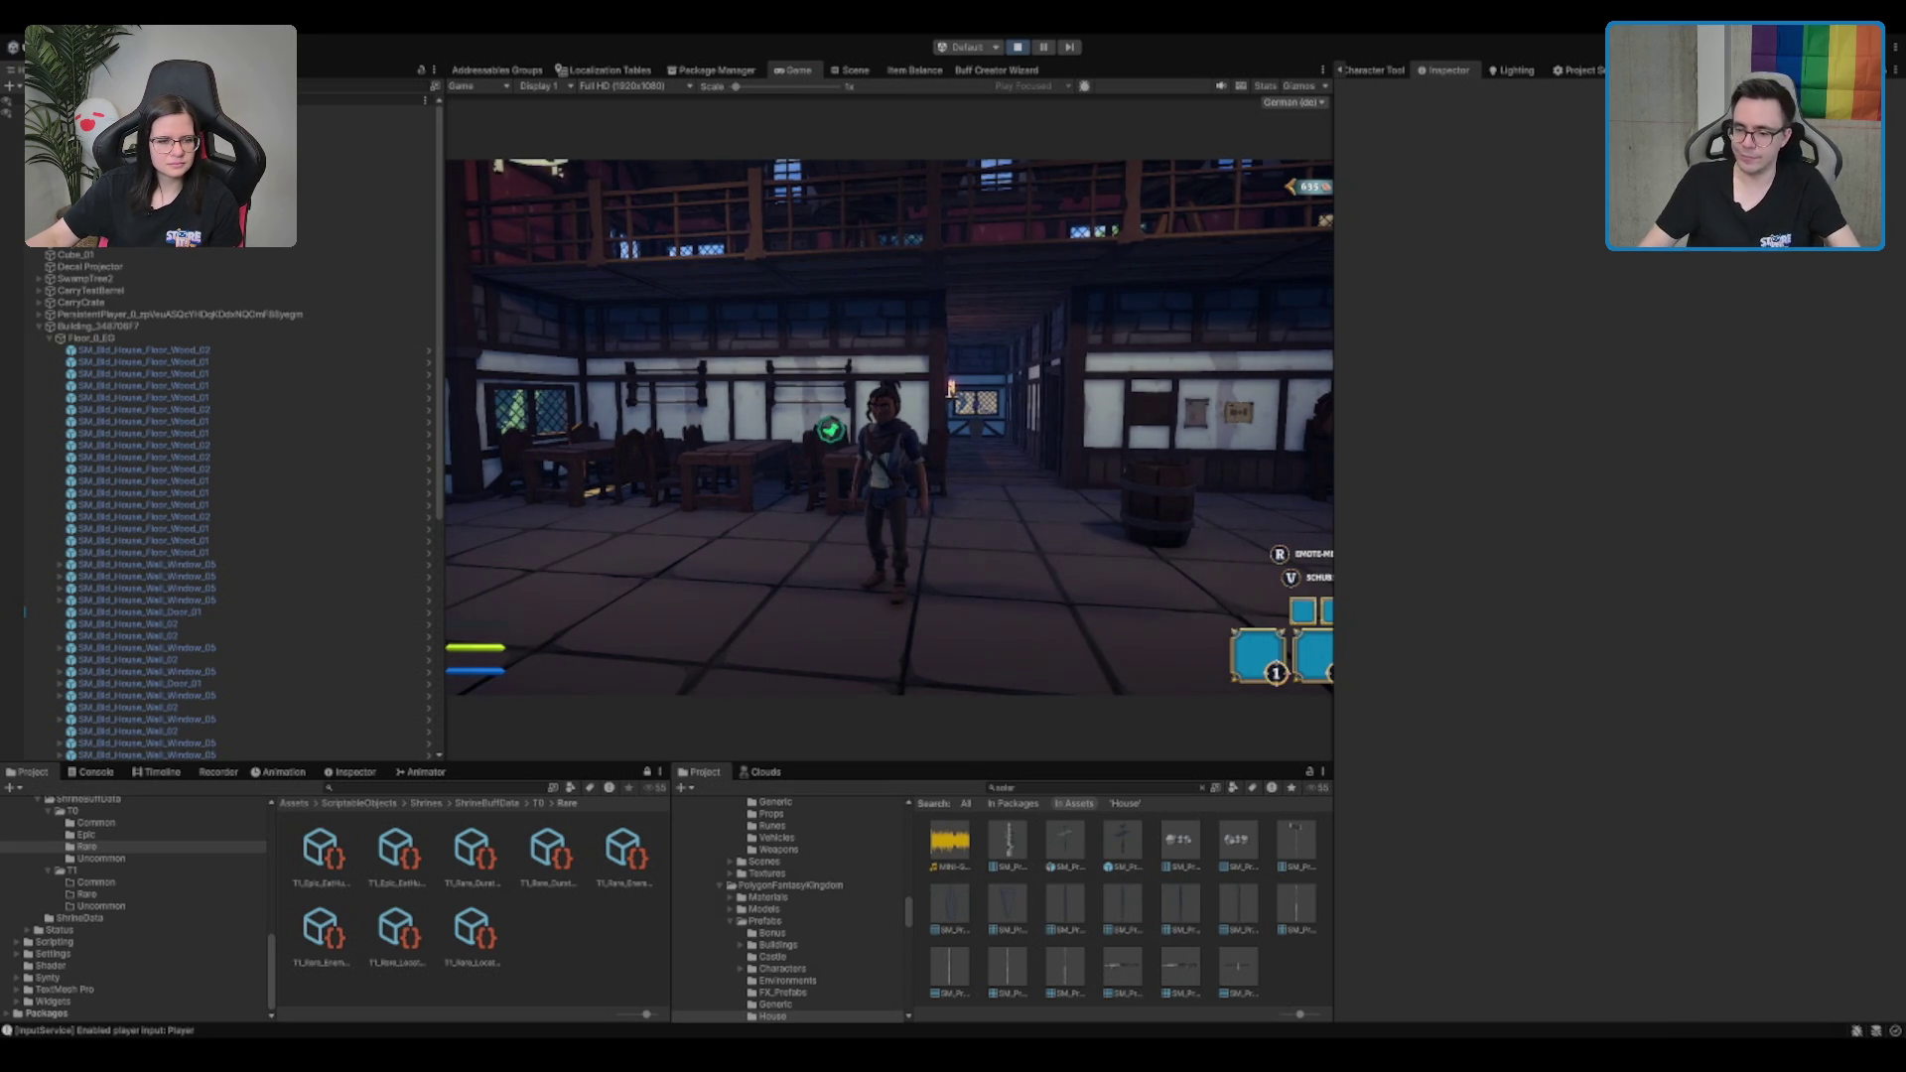
pyautogui.press('d')
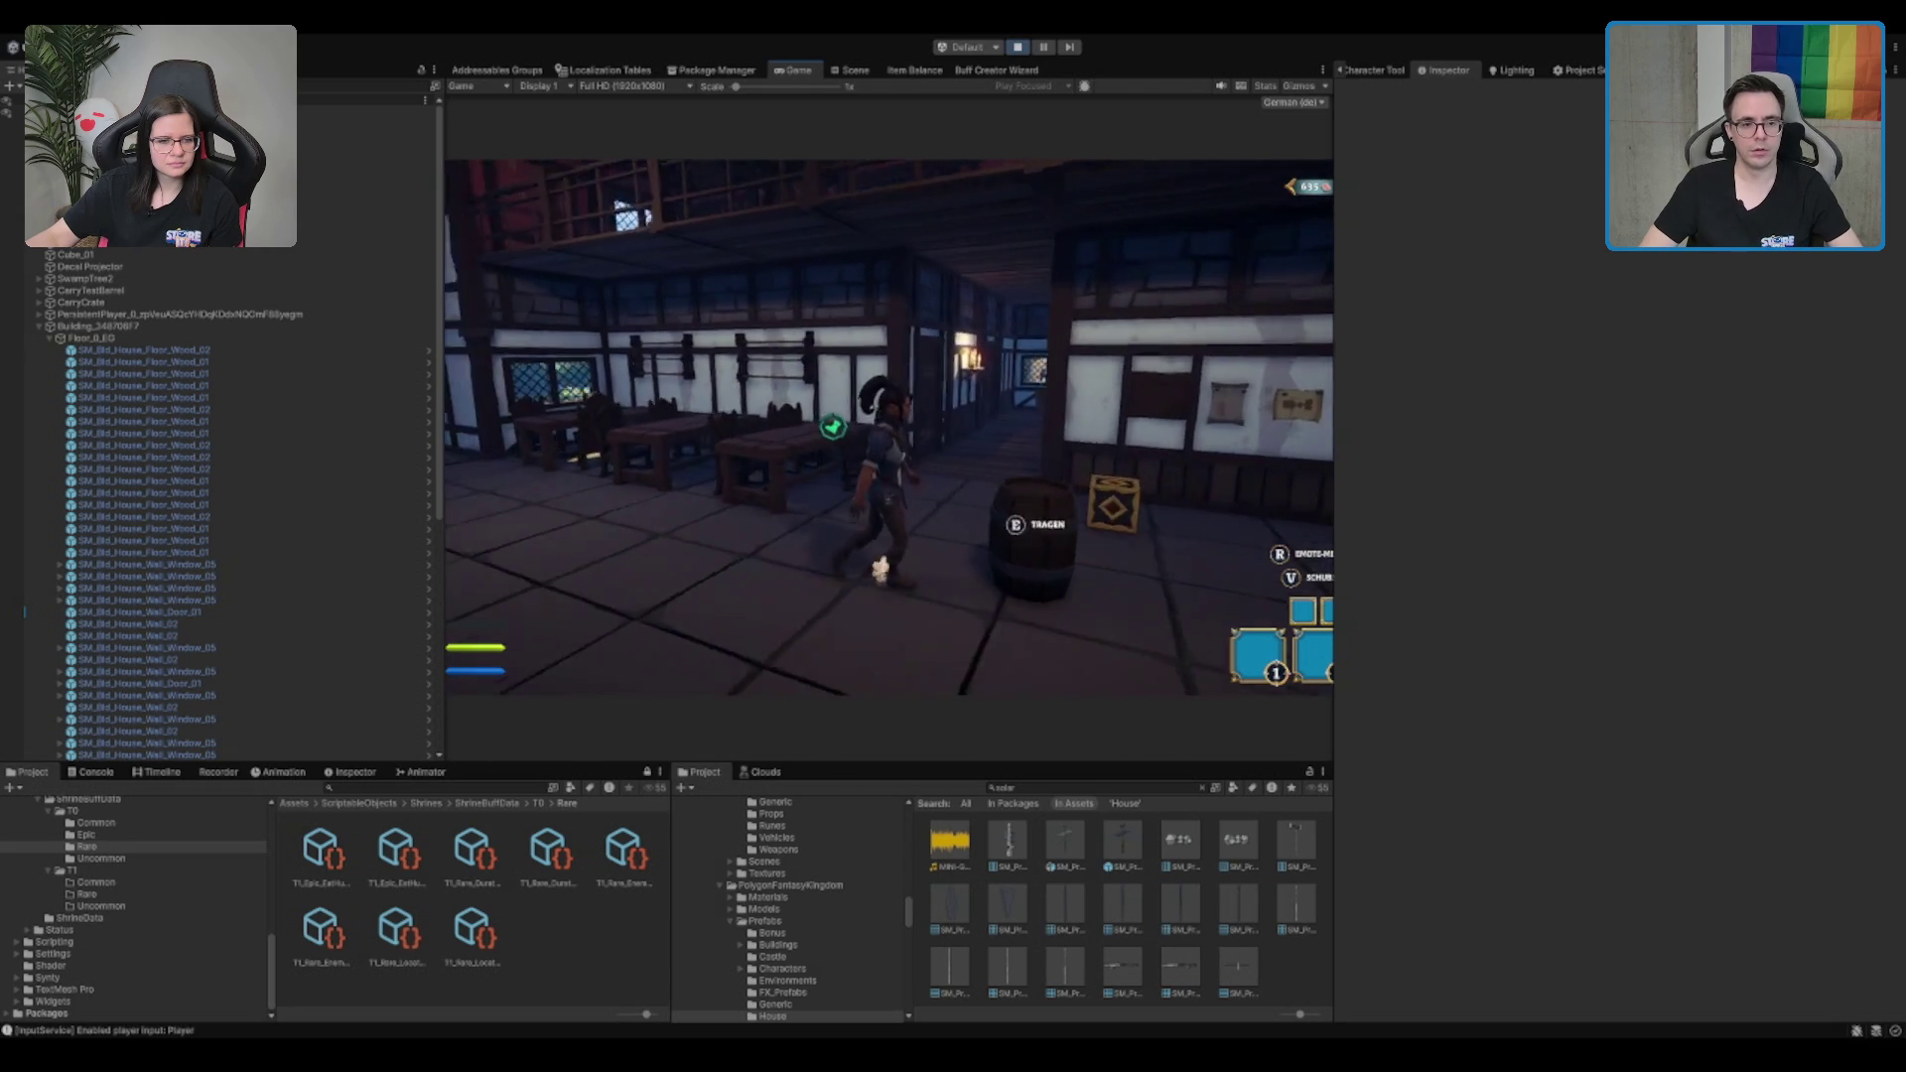
pyautogui.press('w')
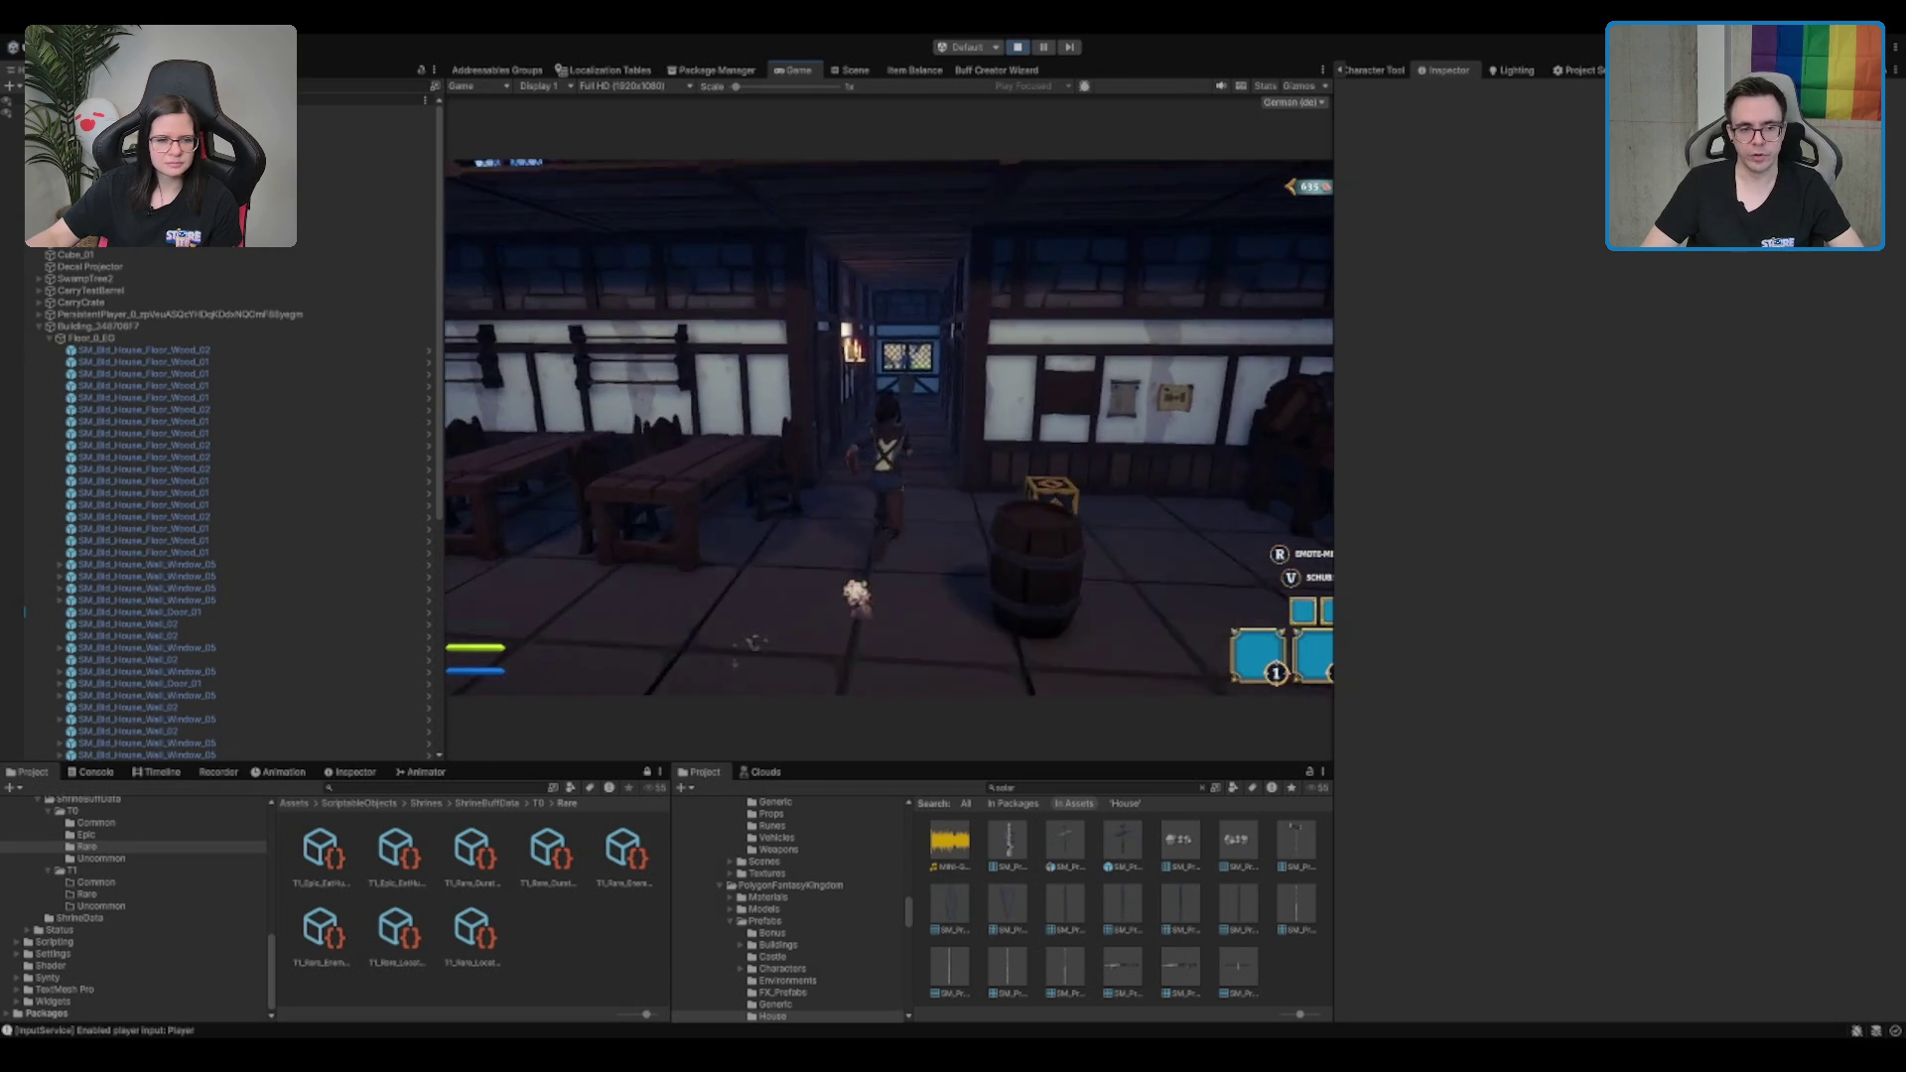
# Walk into the lit side room up to the dark door, then stop the game
pyautogui.press('a')
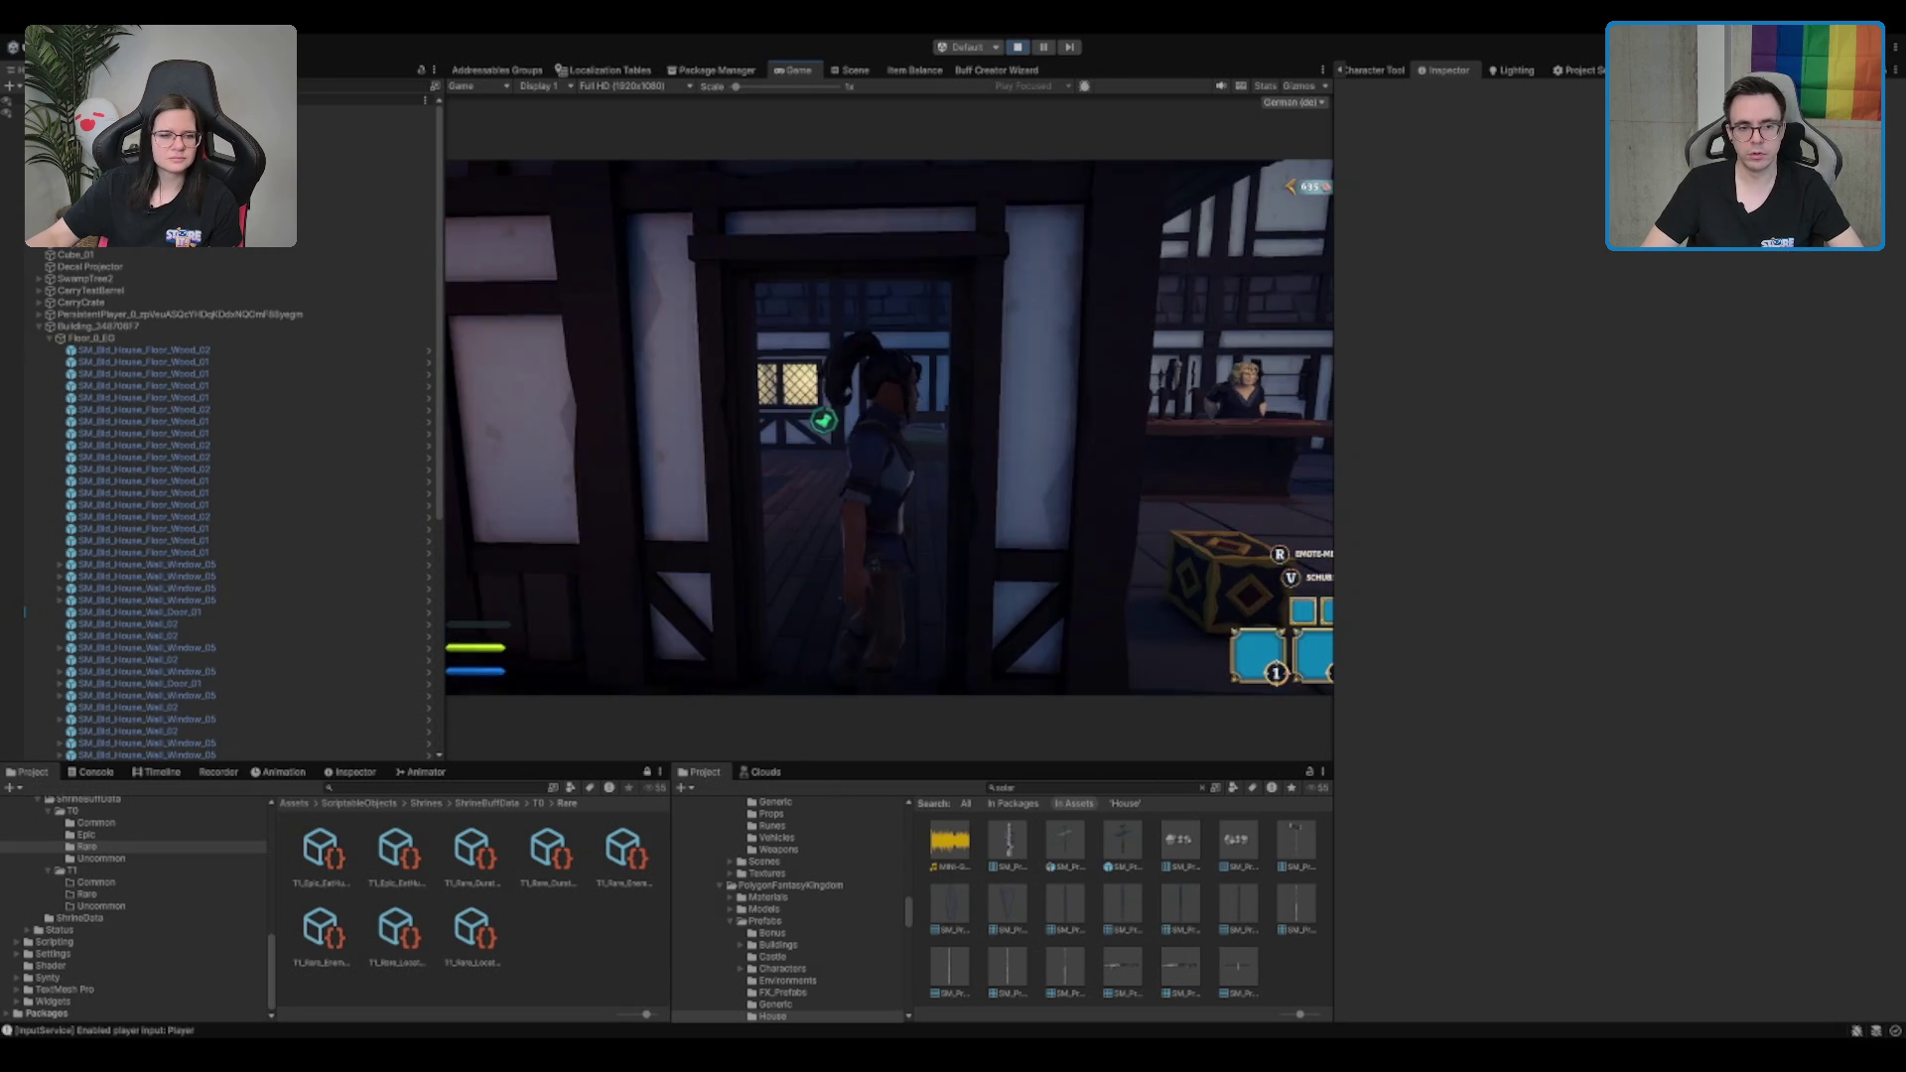
pyautogui.press('w')
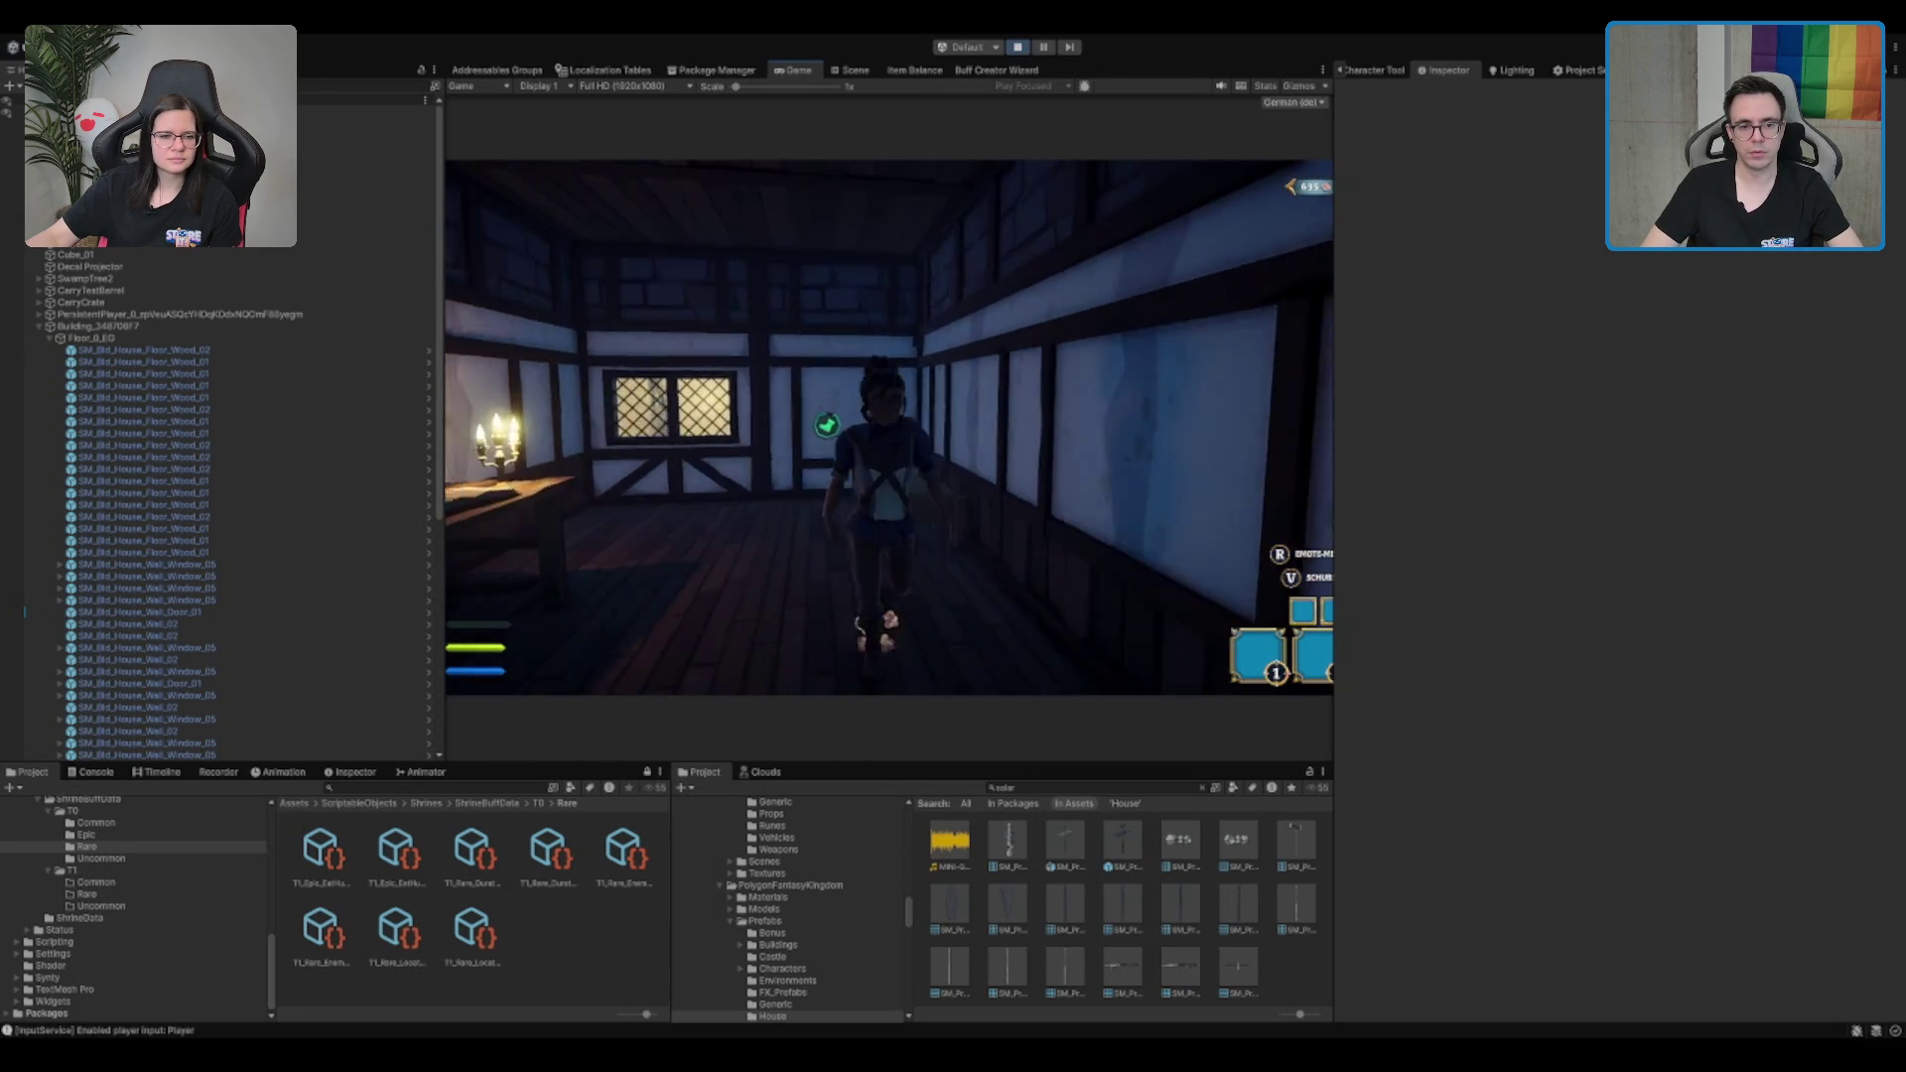
pyautogui.press('w')
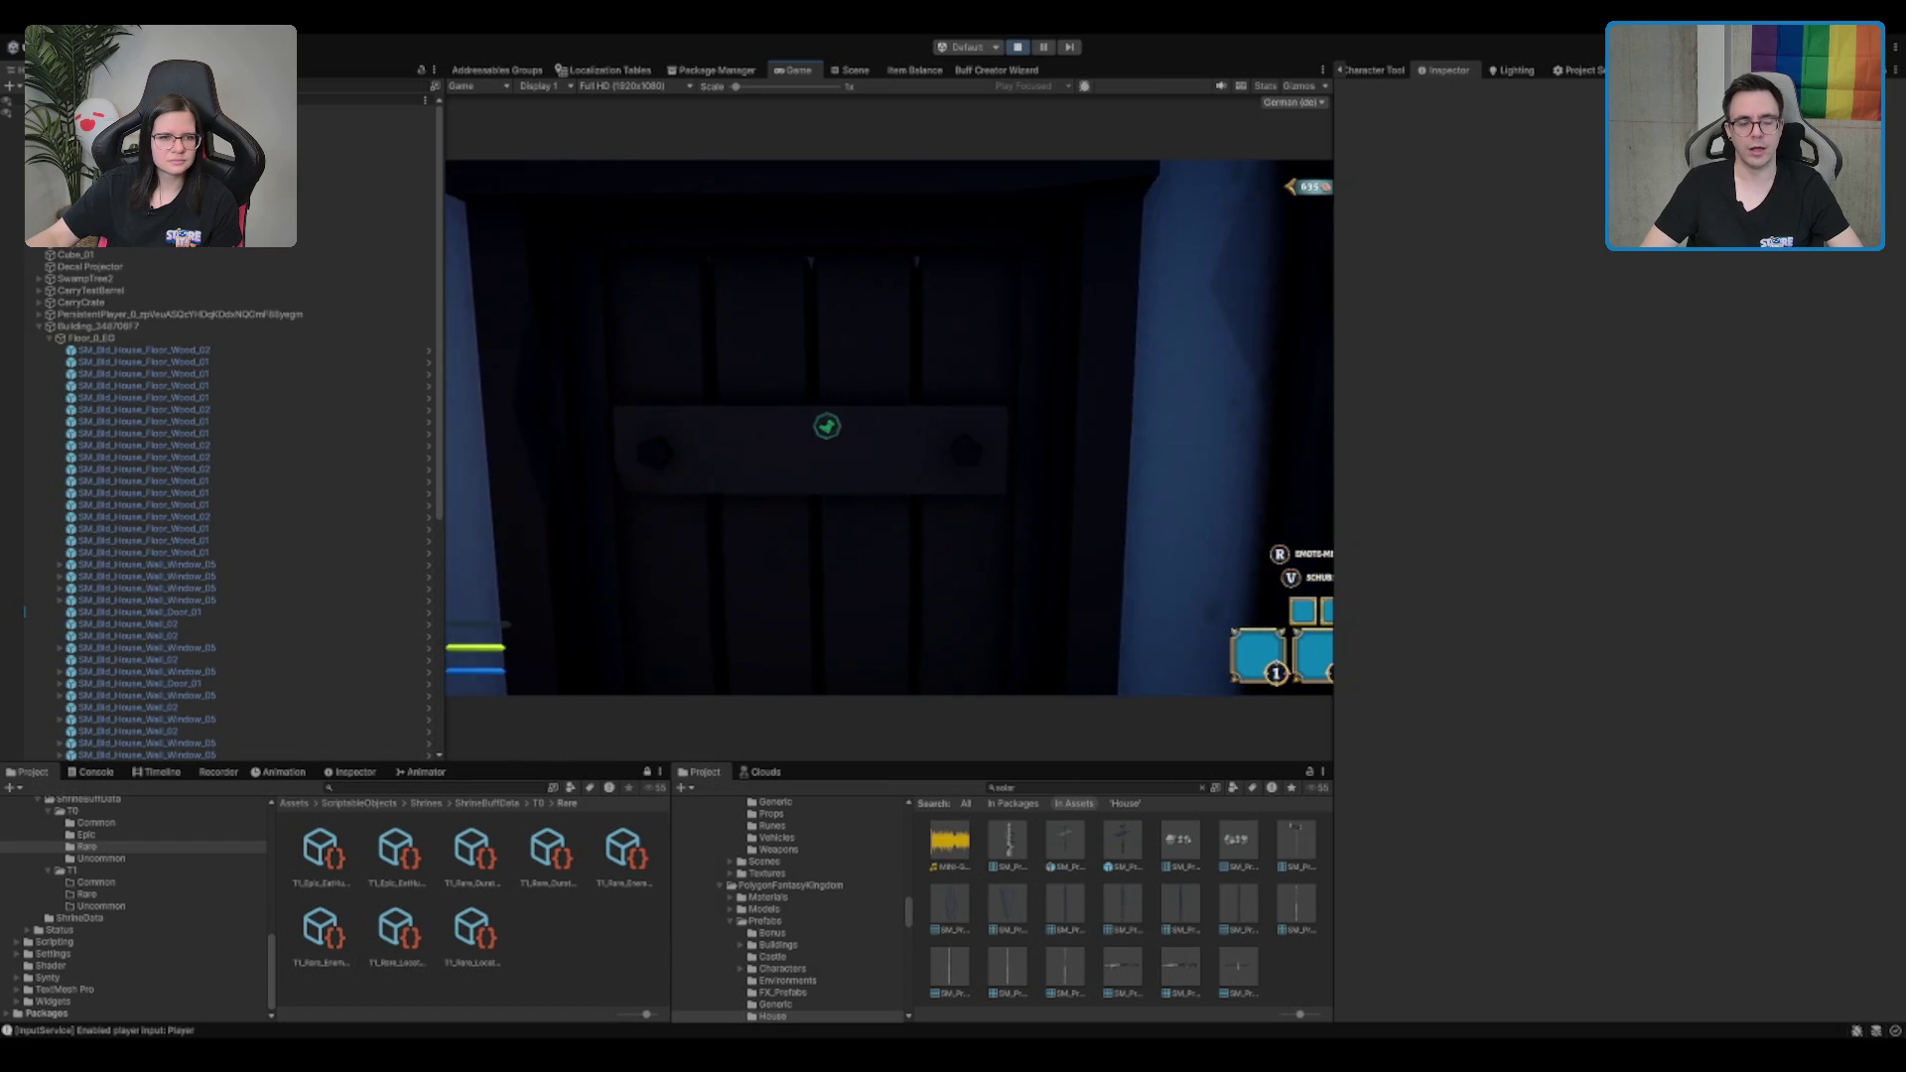
pyautogui.press('s')
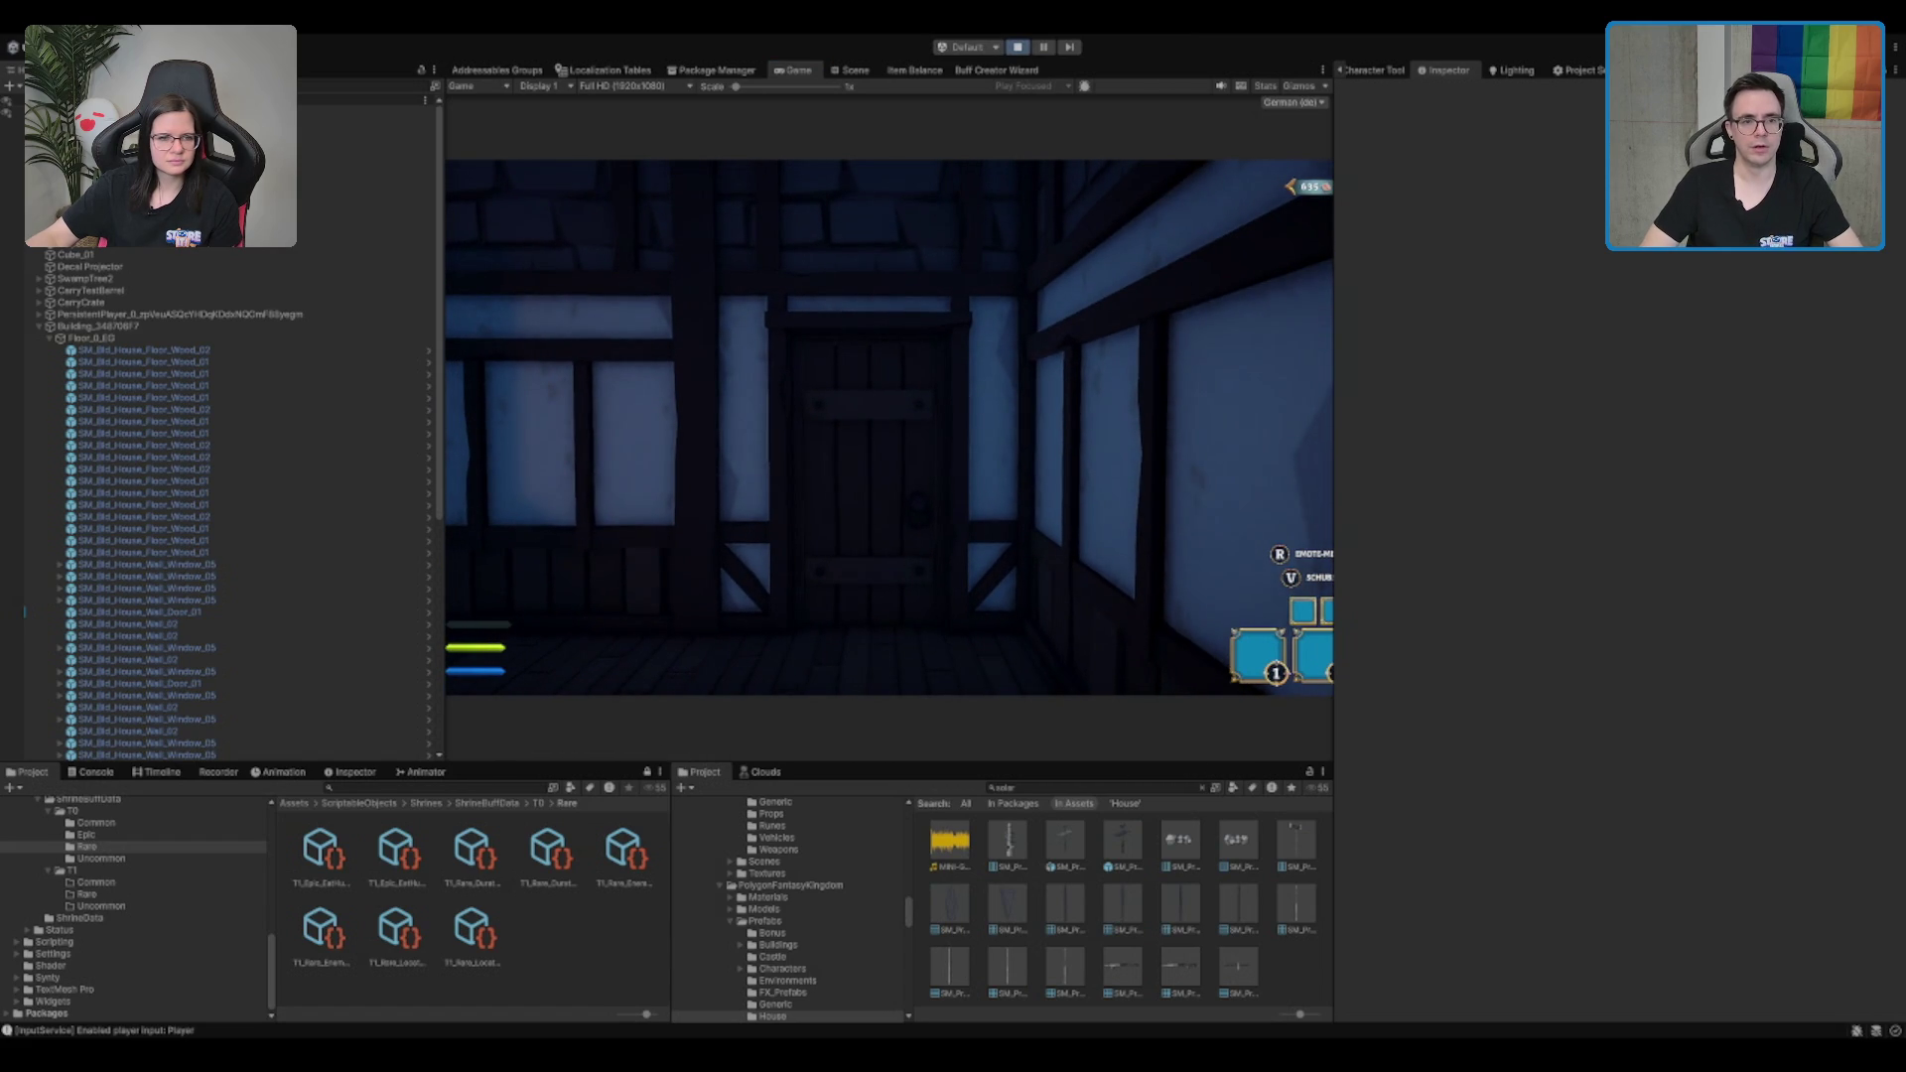
pyautogui.hotkey('ctrl', 'p')
# Search the project assets for 'wa' and browse the tavern results
pyautogui.click(1097, 786)
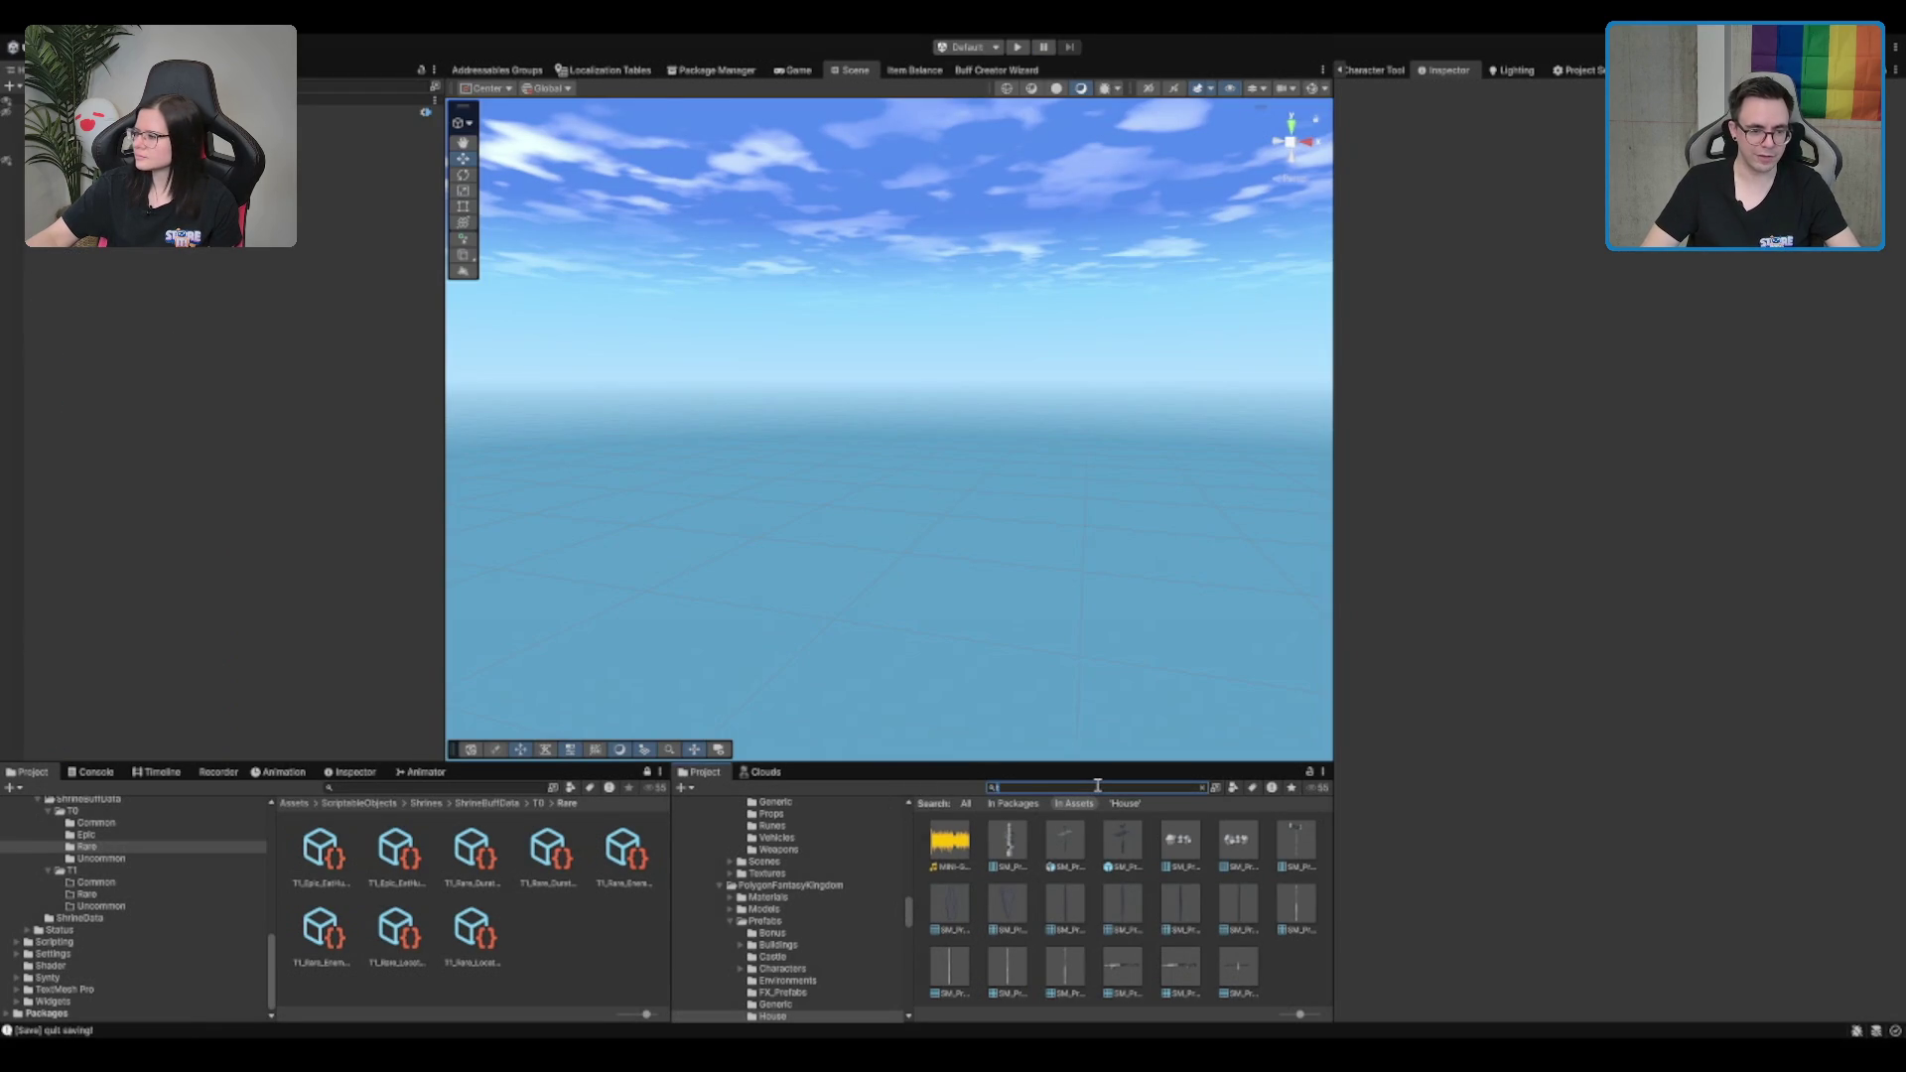
pyautogui.write('wa')
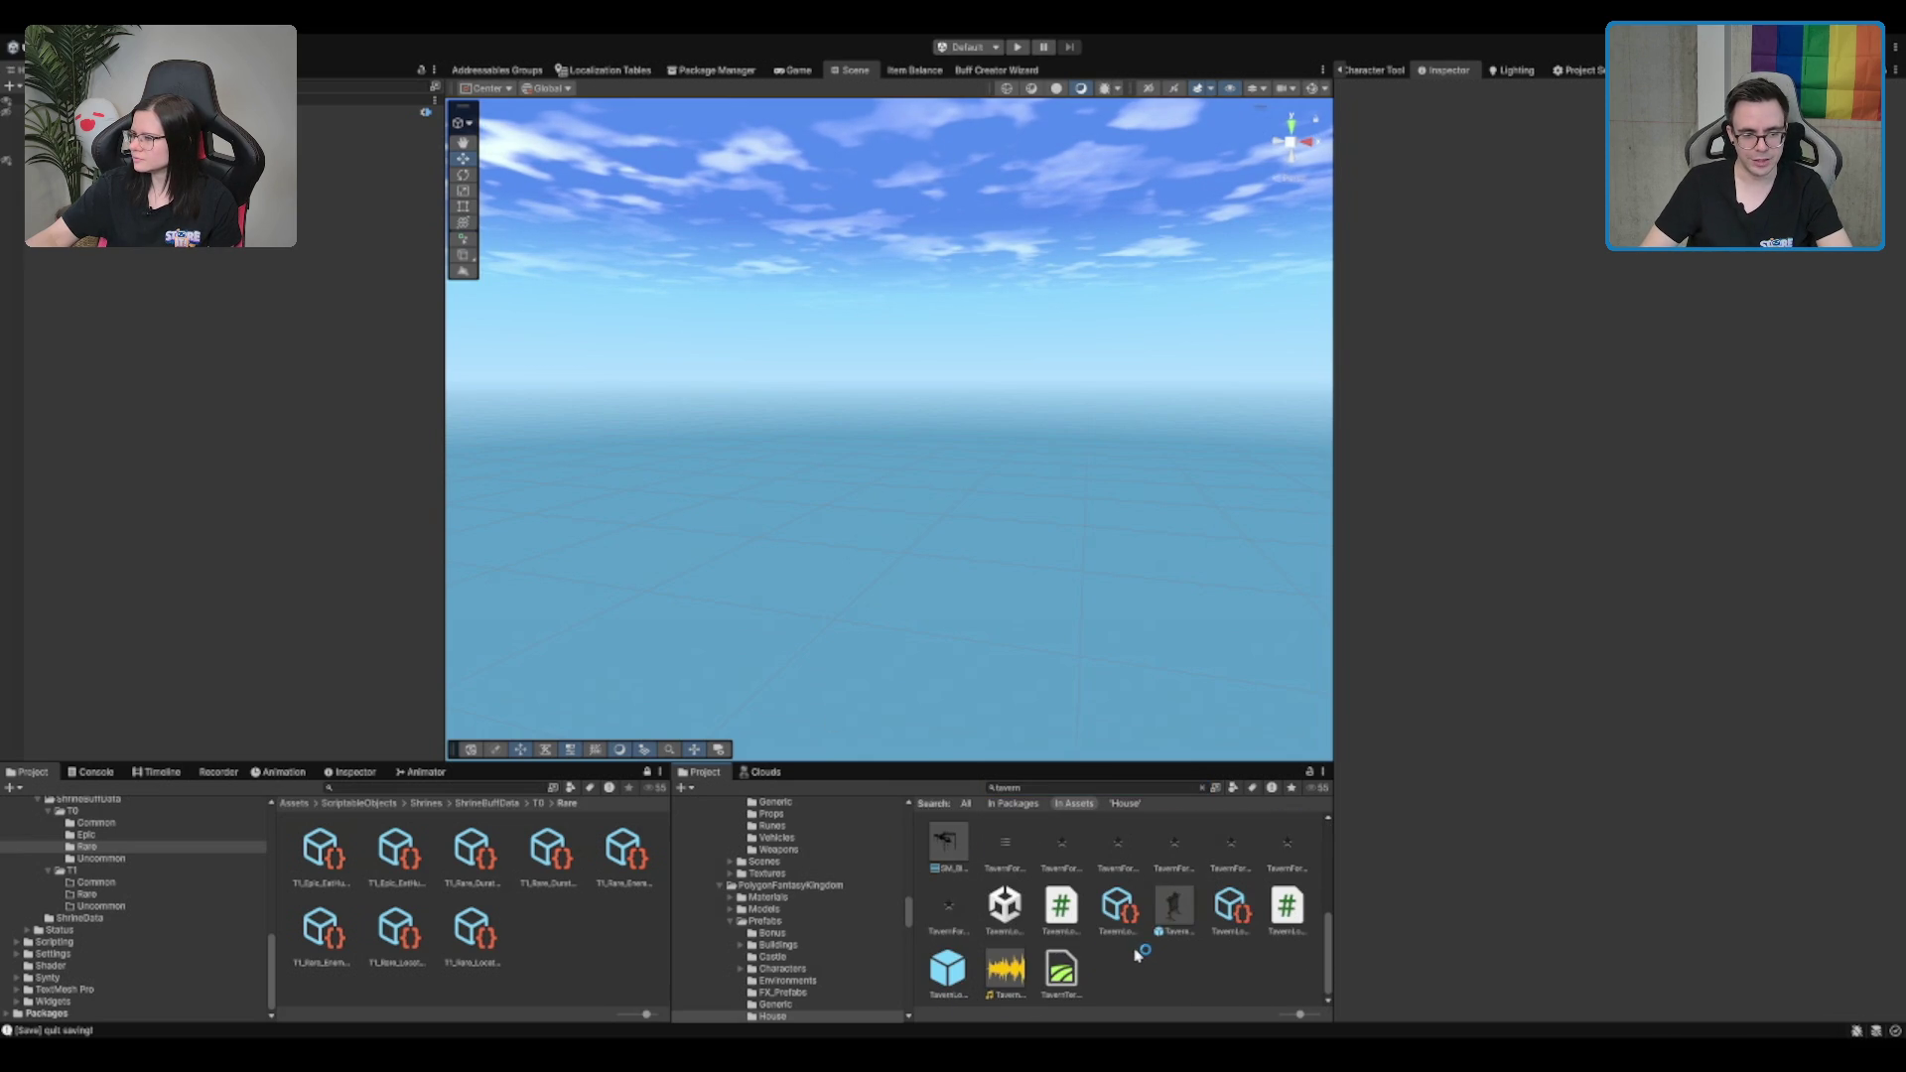
pyautogui.scroll(2, 1136, 955)
pyautogui.scroll(1, 1136, 955)
pyautogui.scroll(-2, 1198, 883)
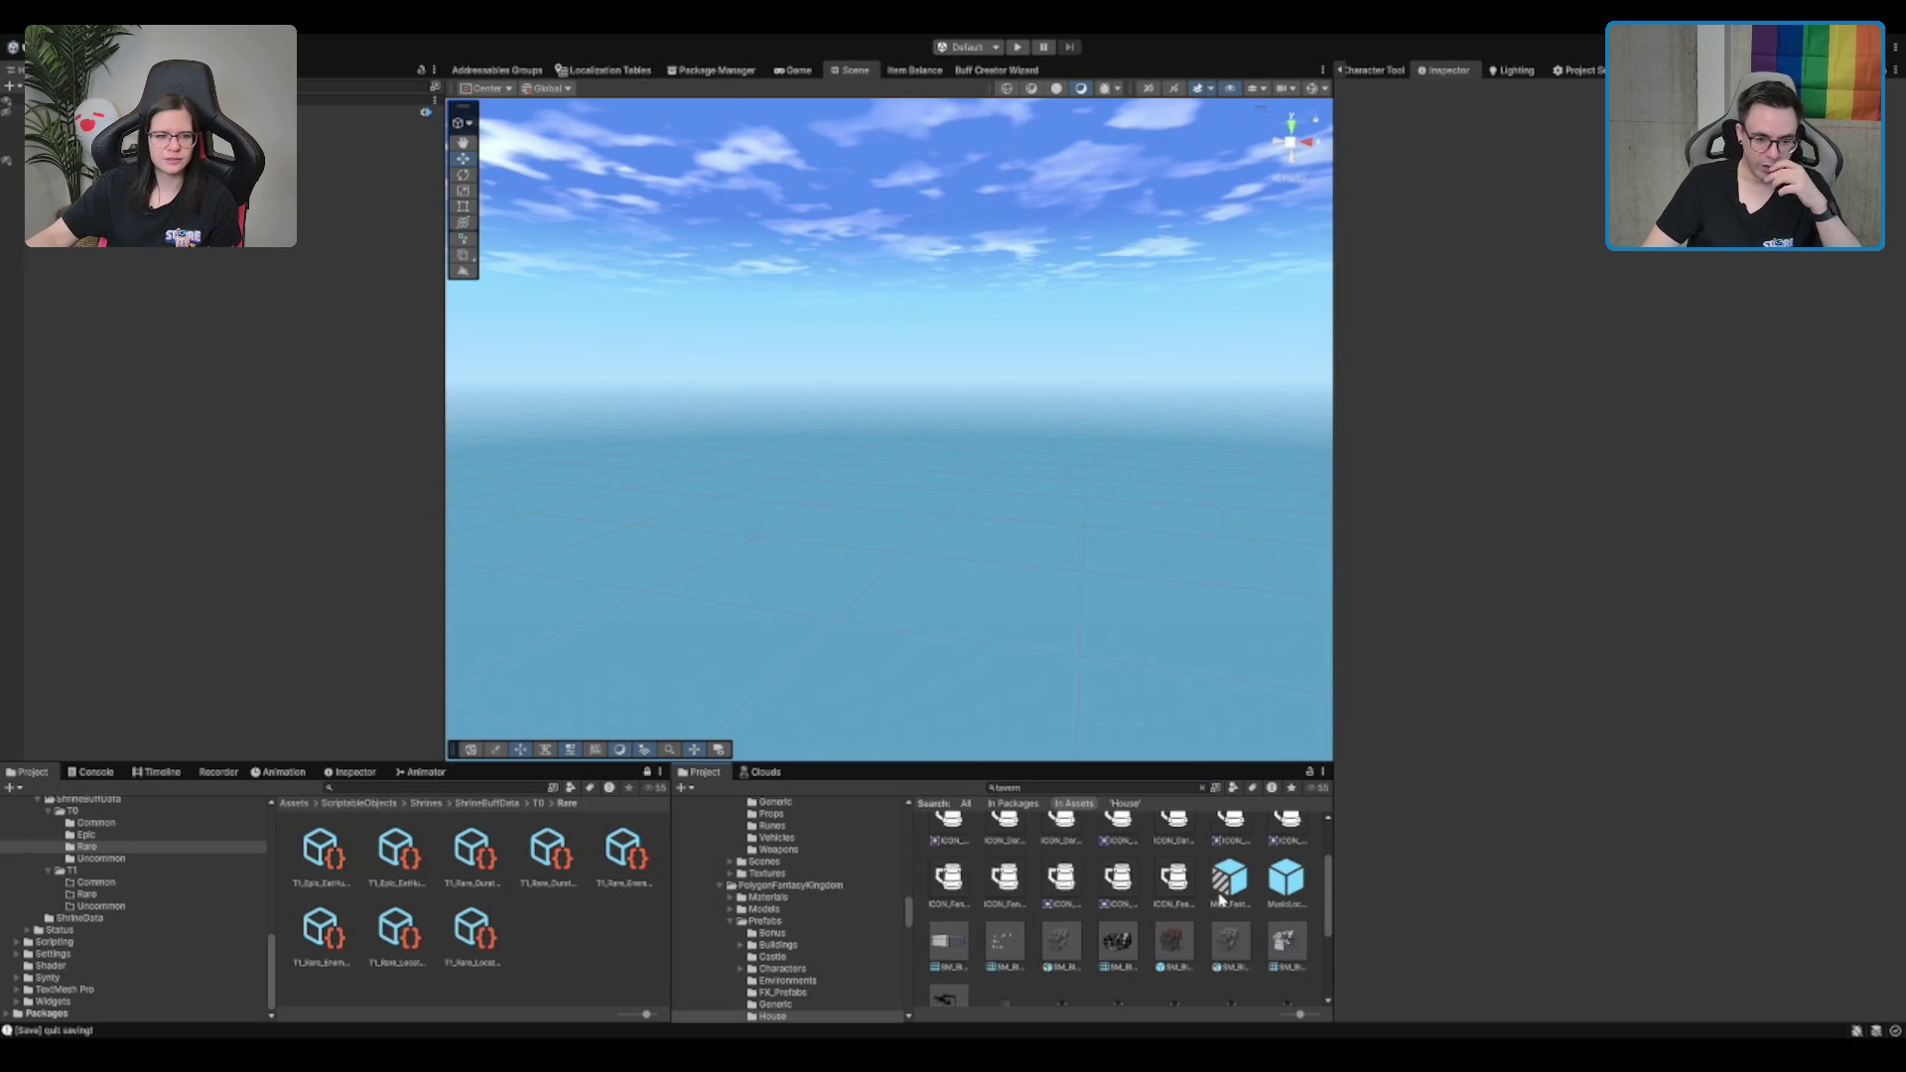
pyautogui.scroll(-2, 1215, 901)
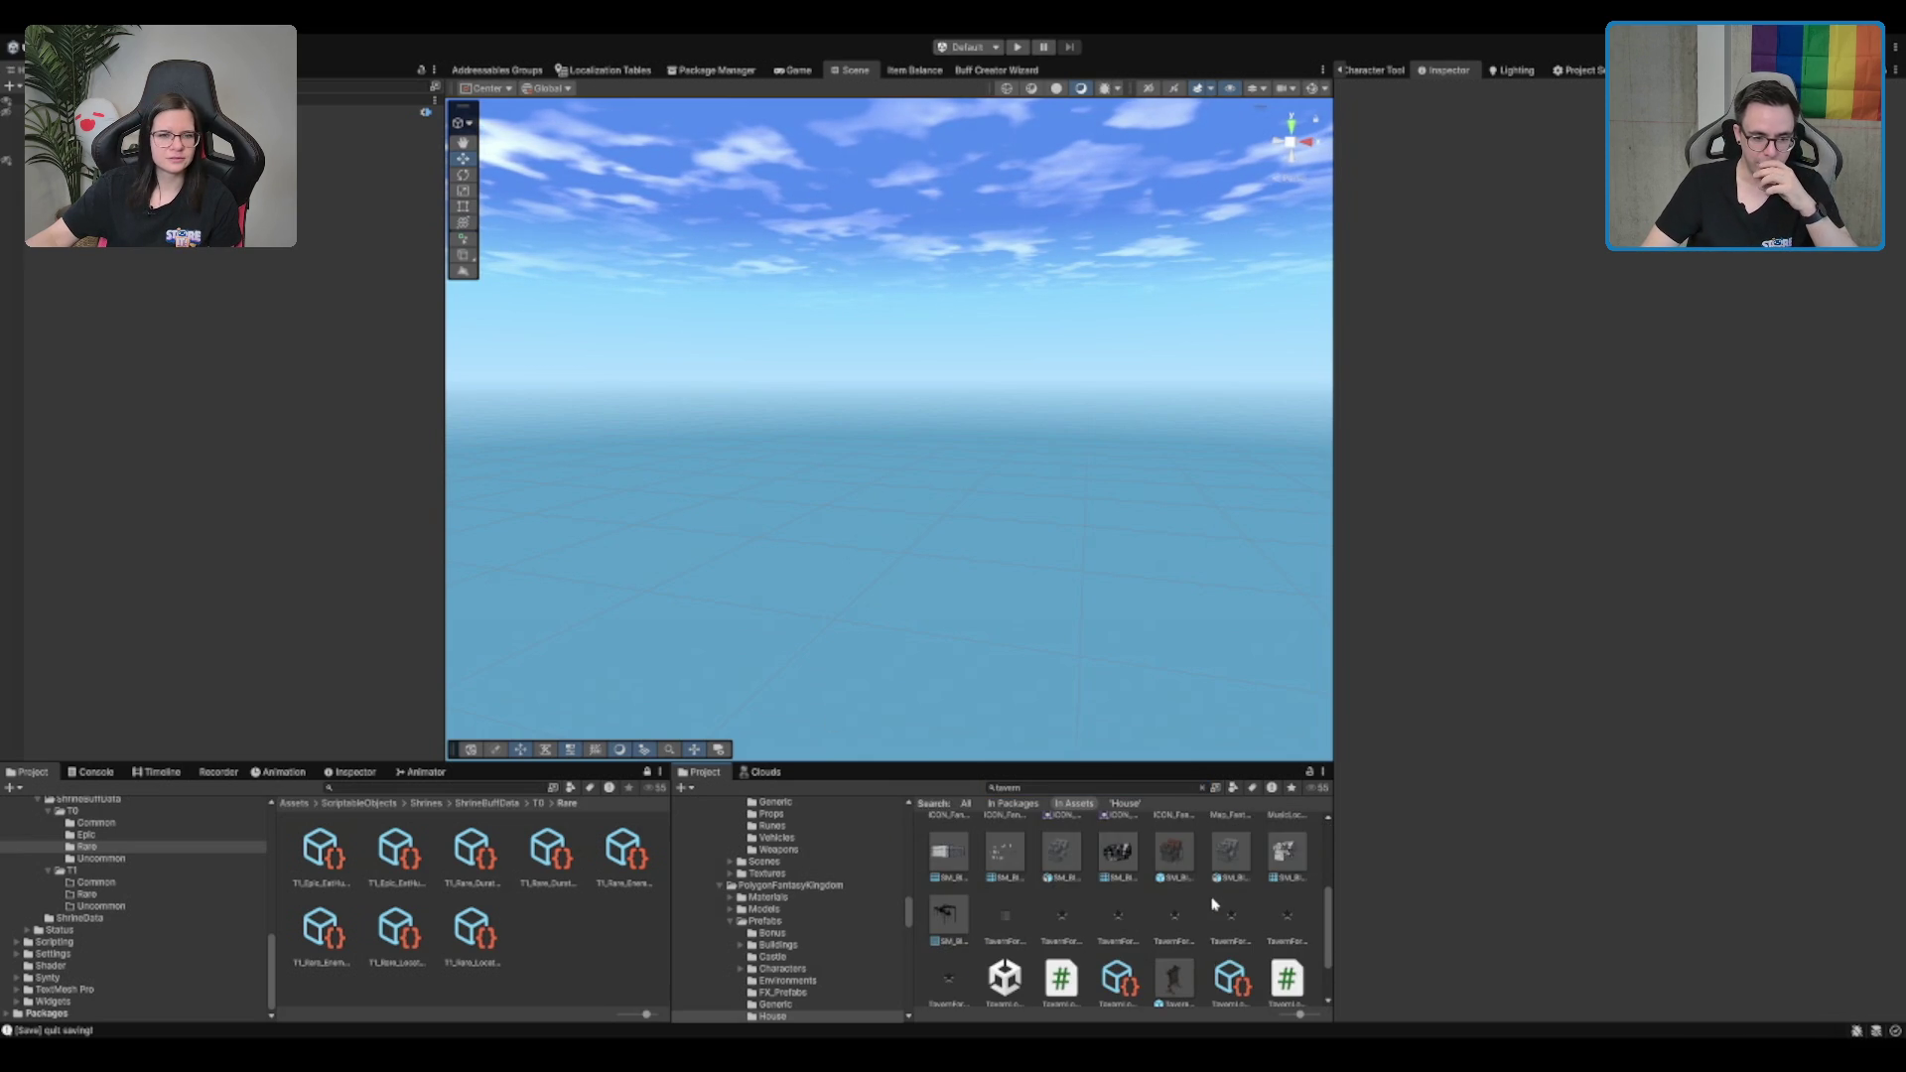
pyautogui.click(1172, 855)
pyautogui.scroll(-2, 1186, 926)
pyautogui.click(1181, 951)
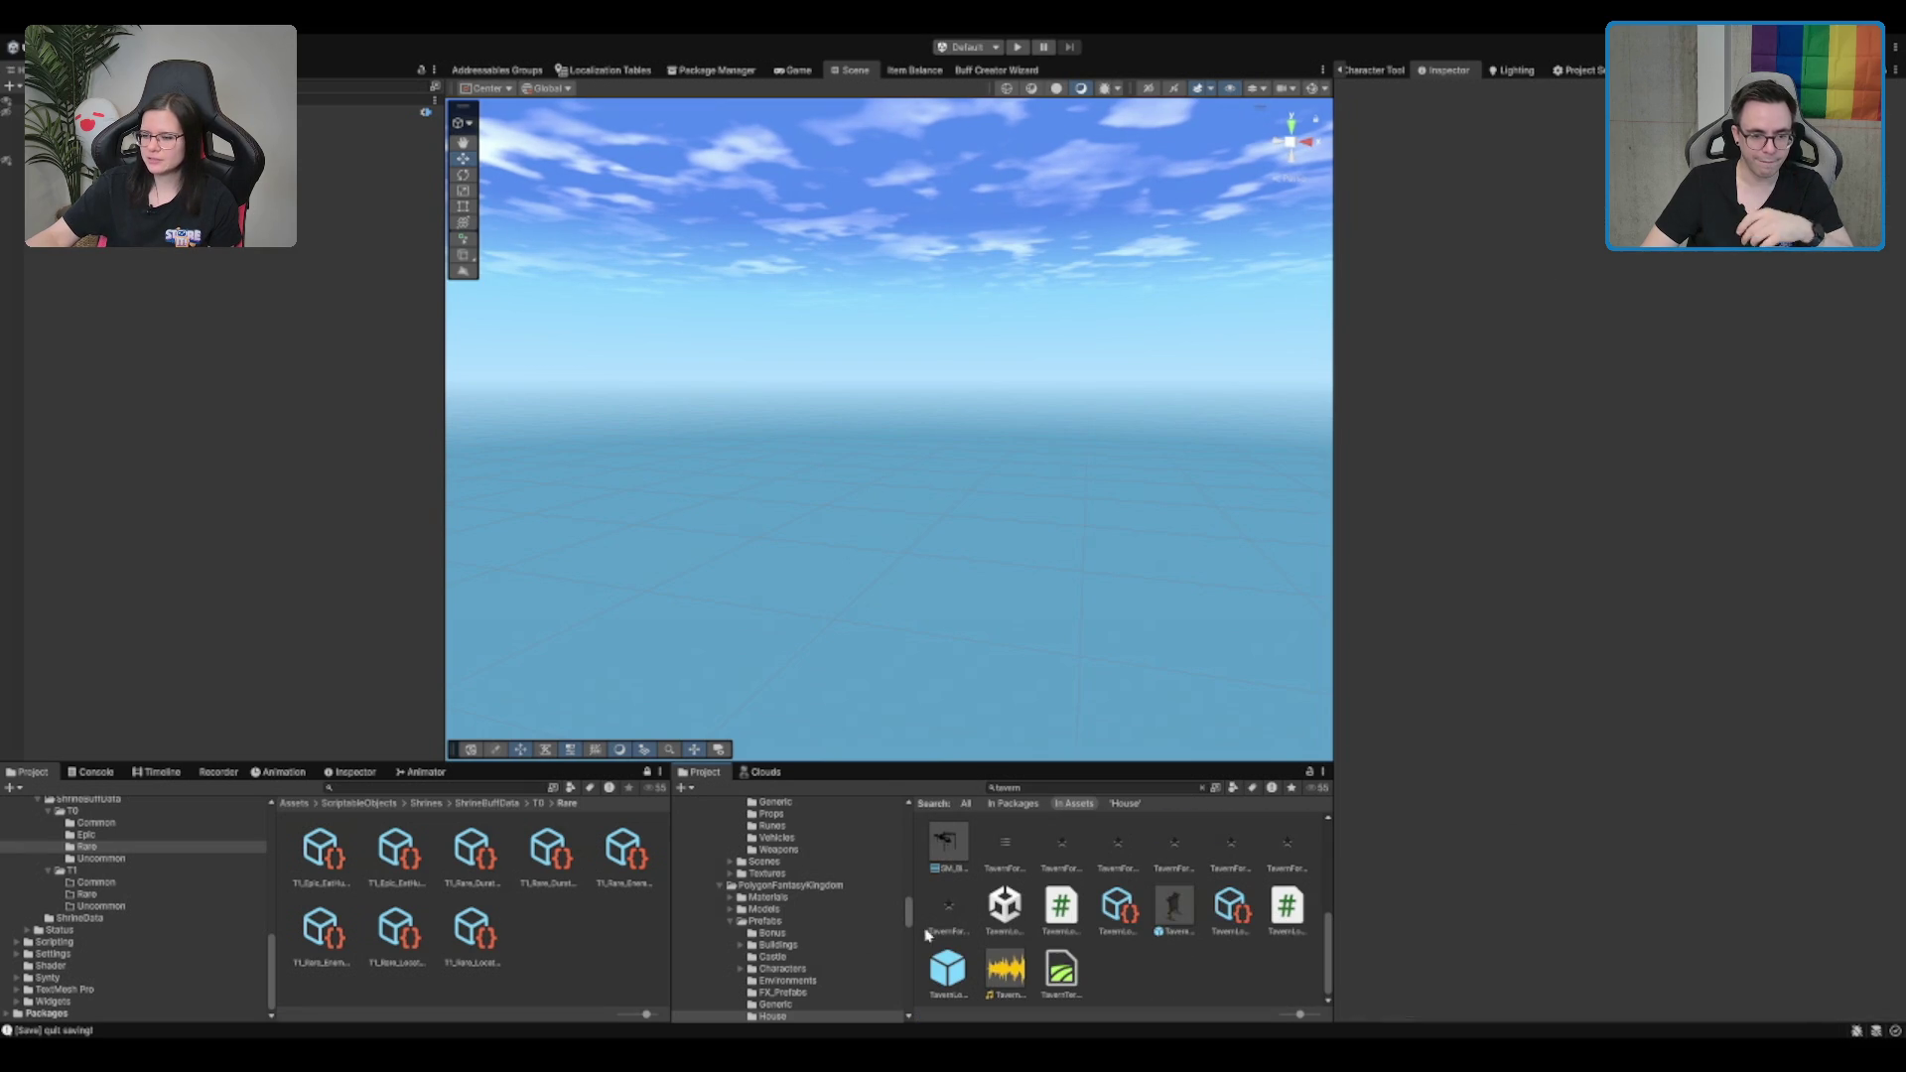
# Inspect TavernLobbyLocation, clear the search, and open the TavernLobby_New scene
pyautogui.click(1118, 921)
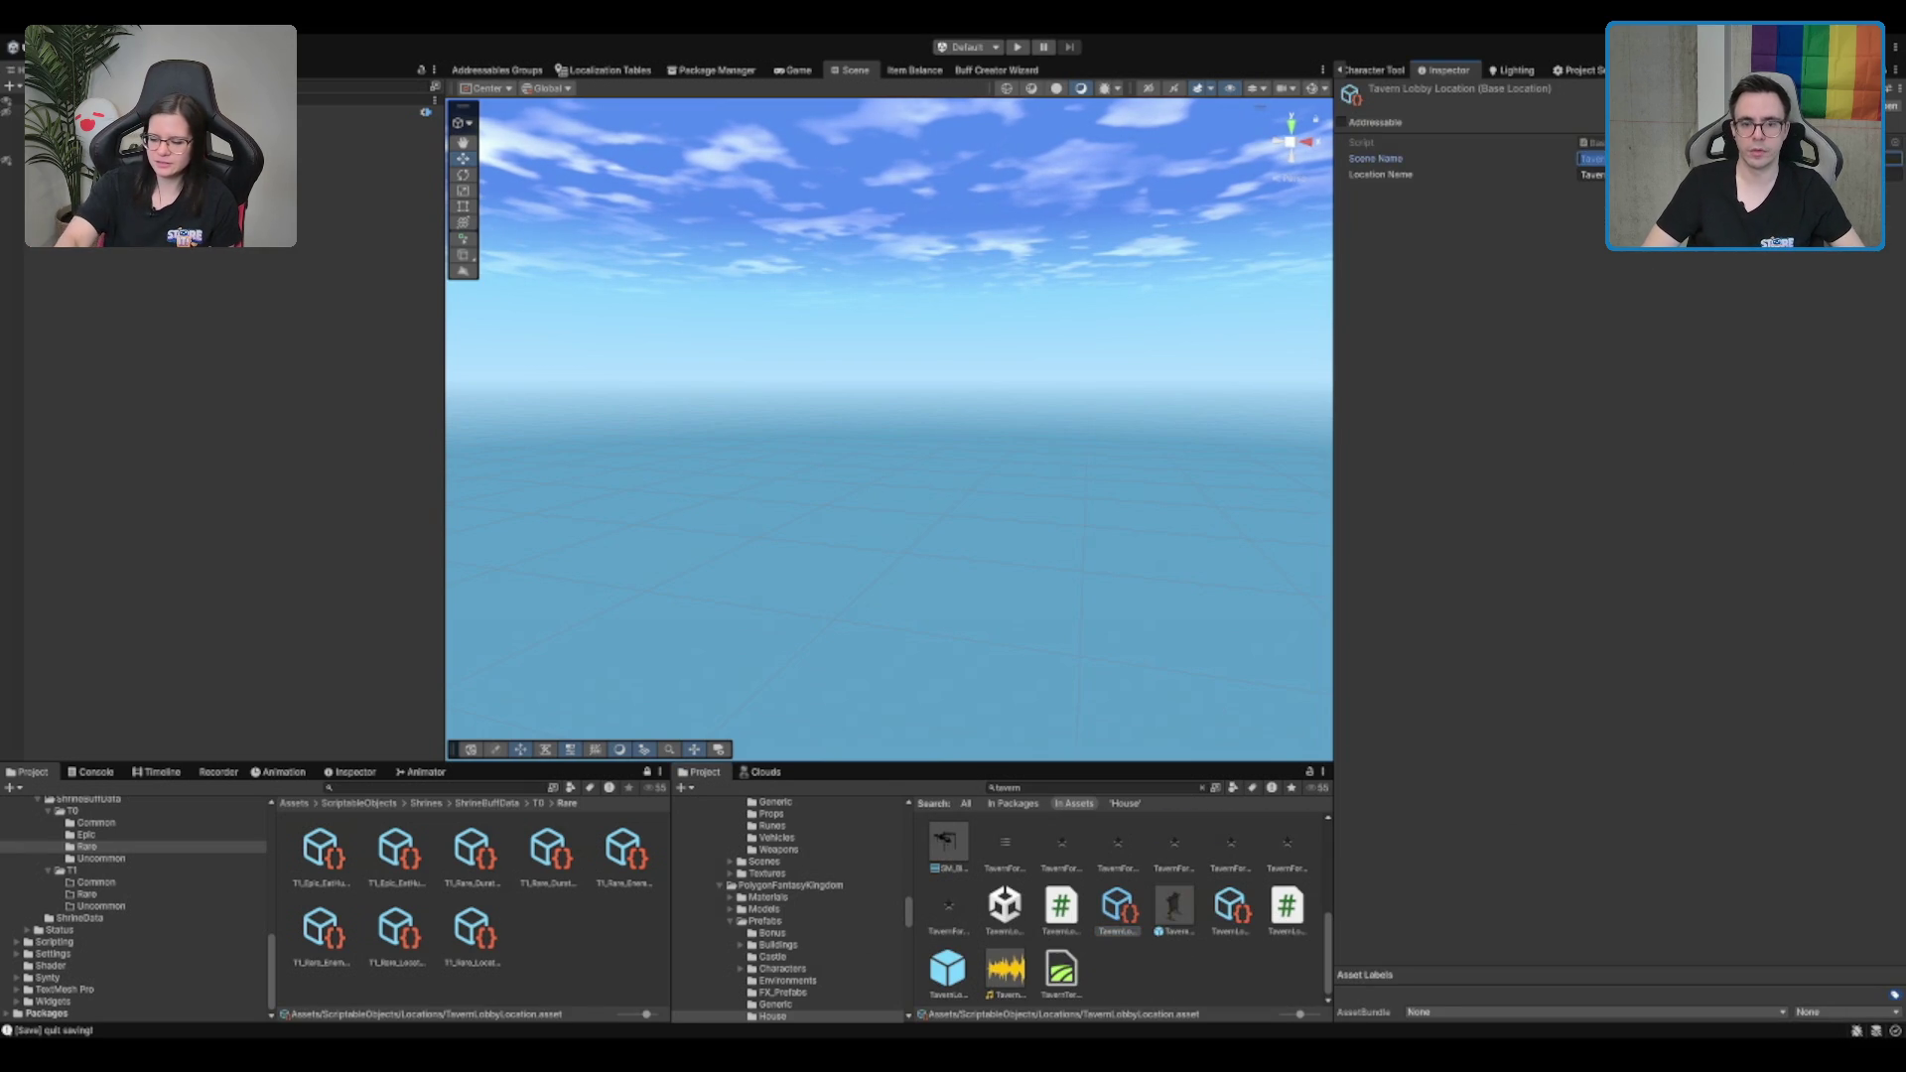
pyautogui.write('Frischer Wind')
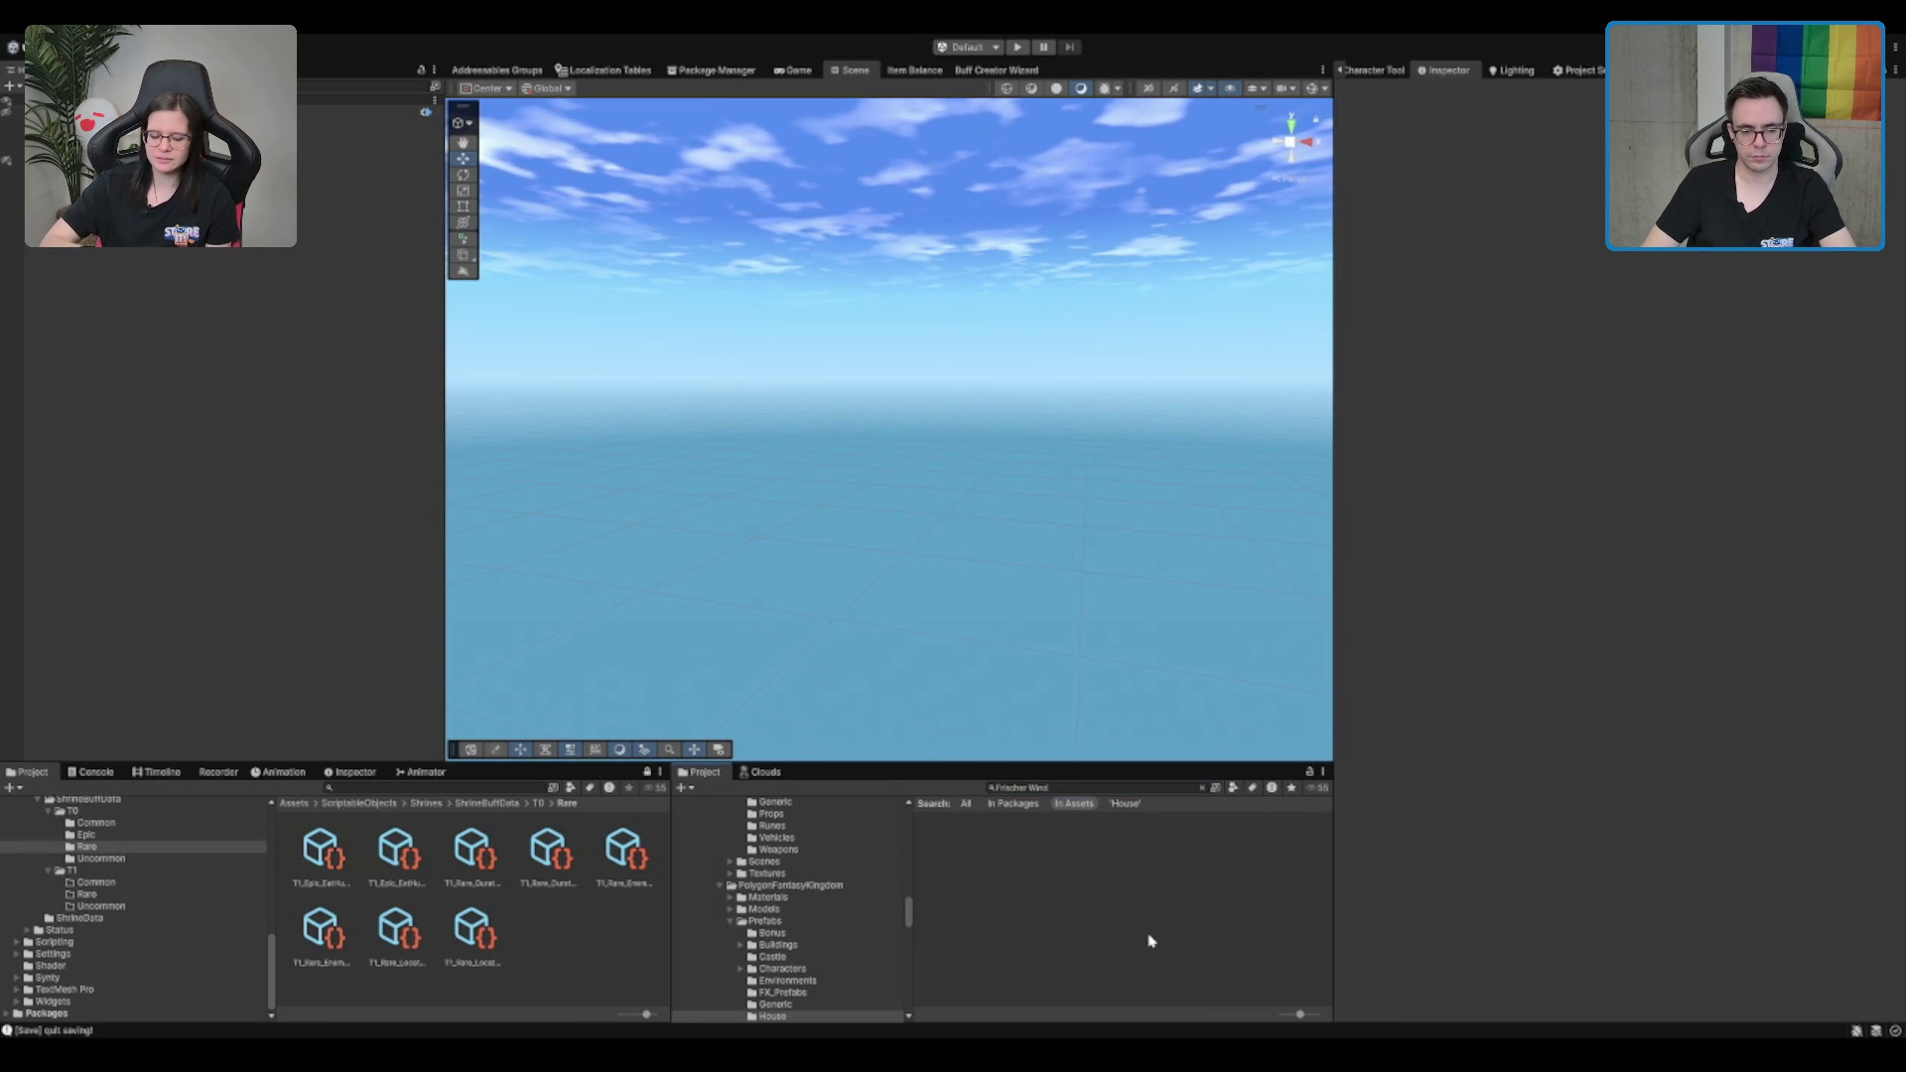
pyautogui.moveTo(1054, 787); pyautogui.dragTo(830, 786)
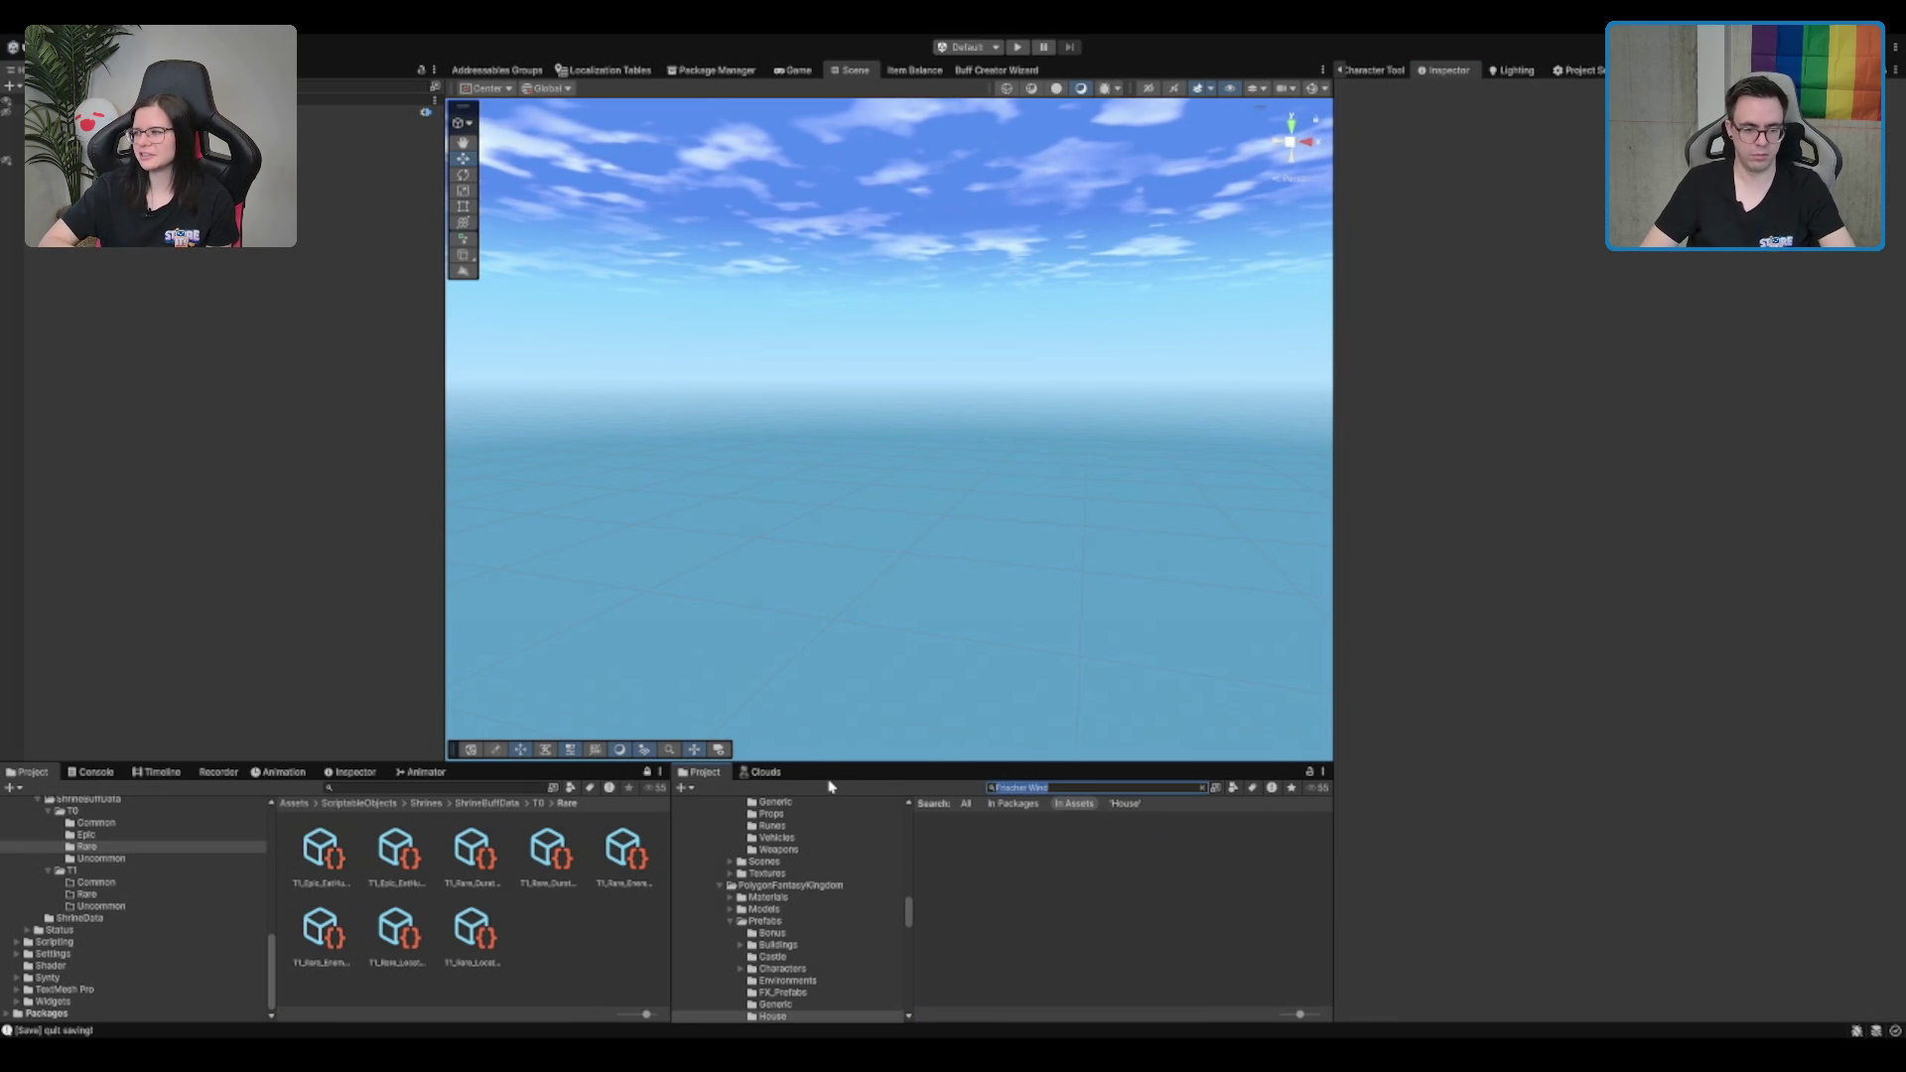
pyautogui.press('BackSpace')
pyautogui.write('tavern')
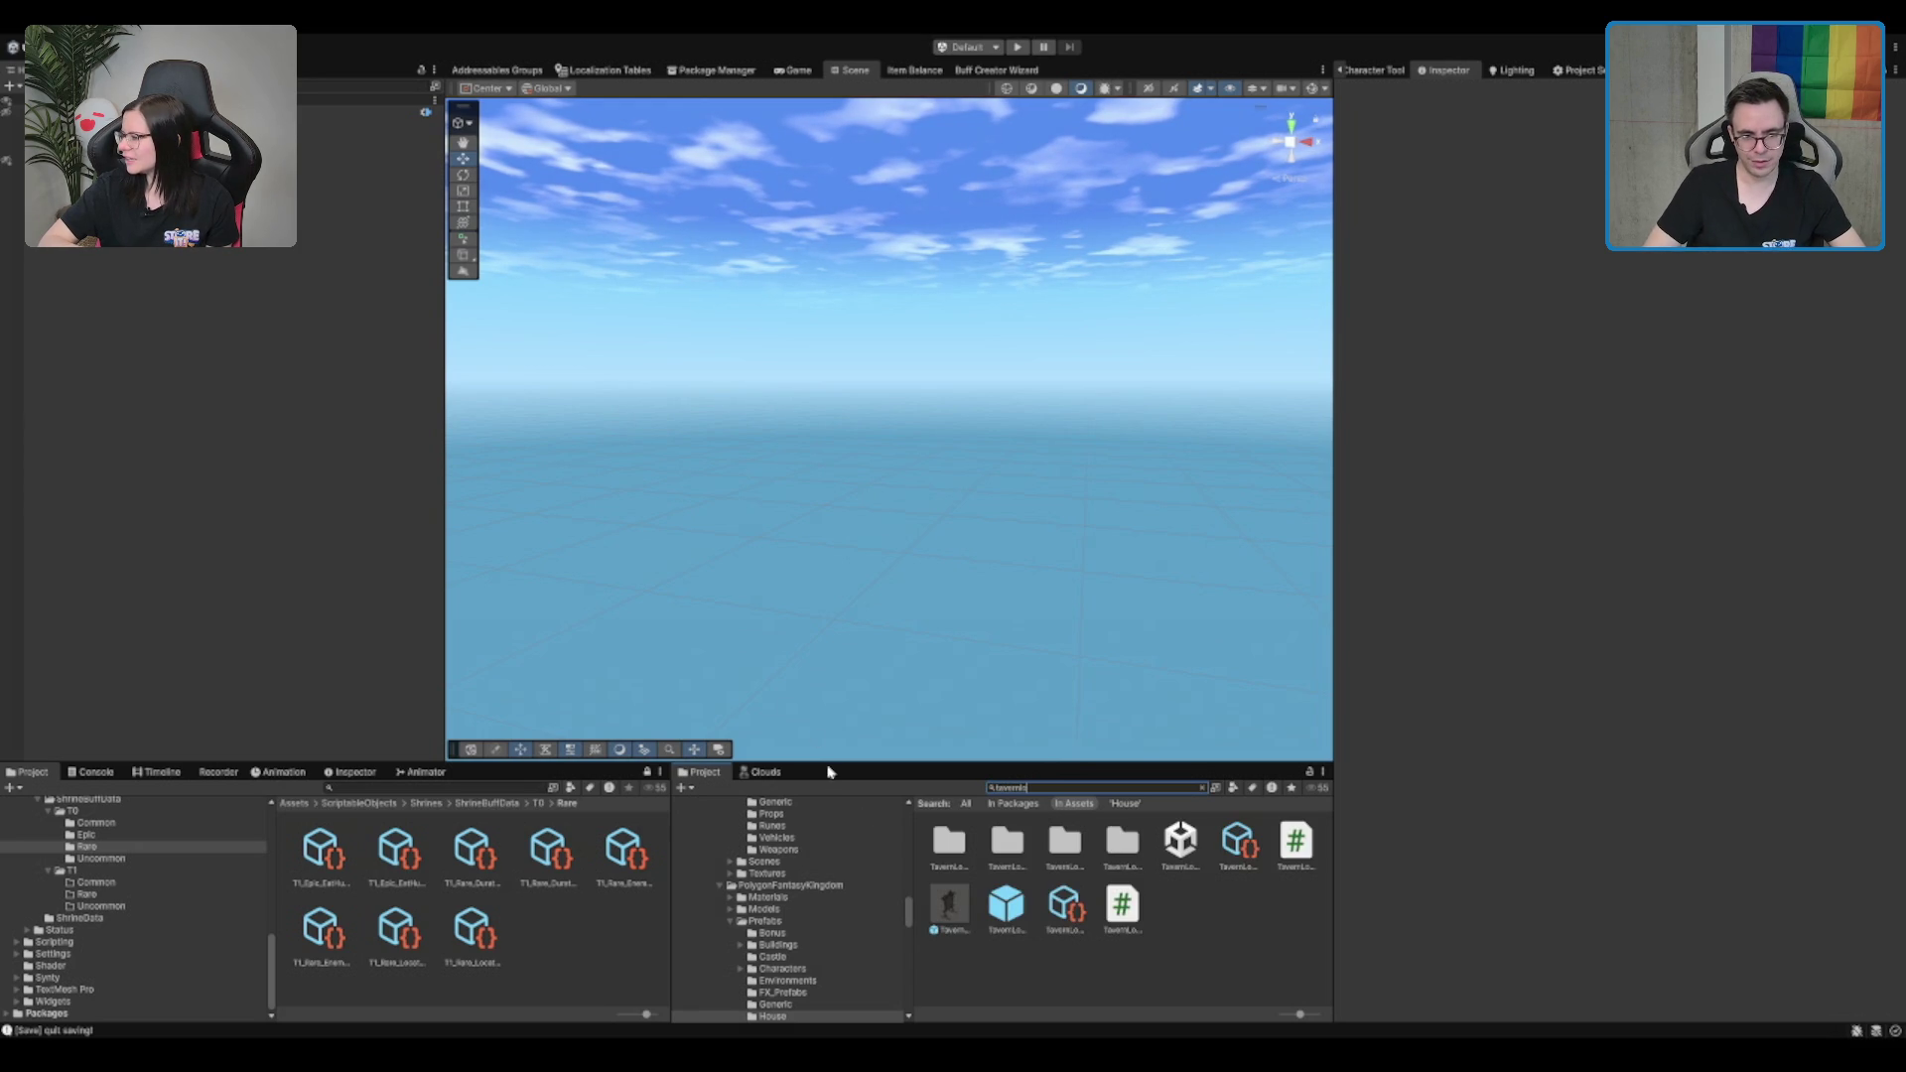
pyautogui.click(1196, 850)
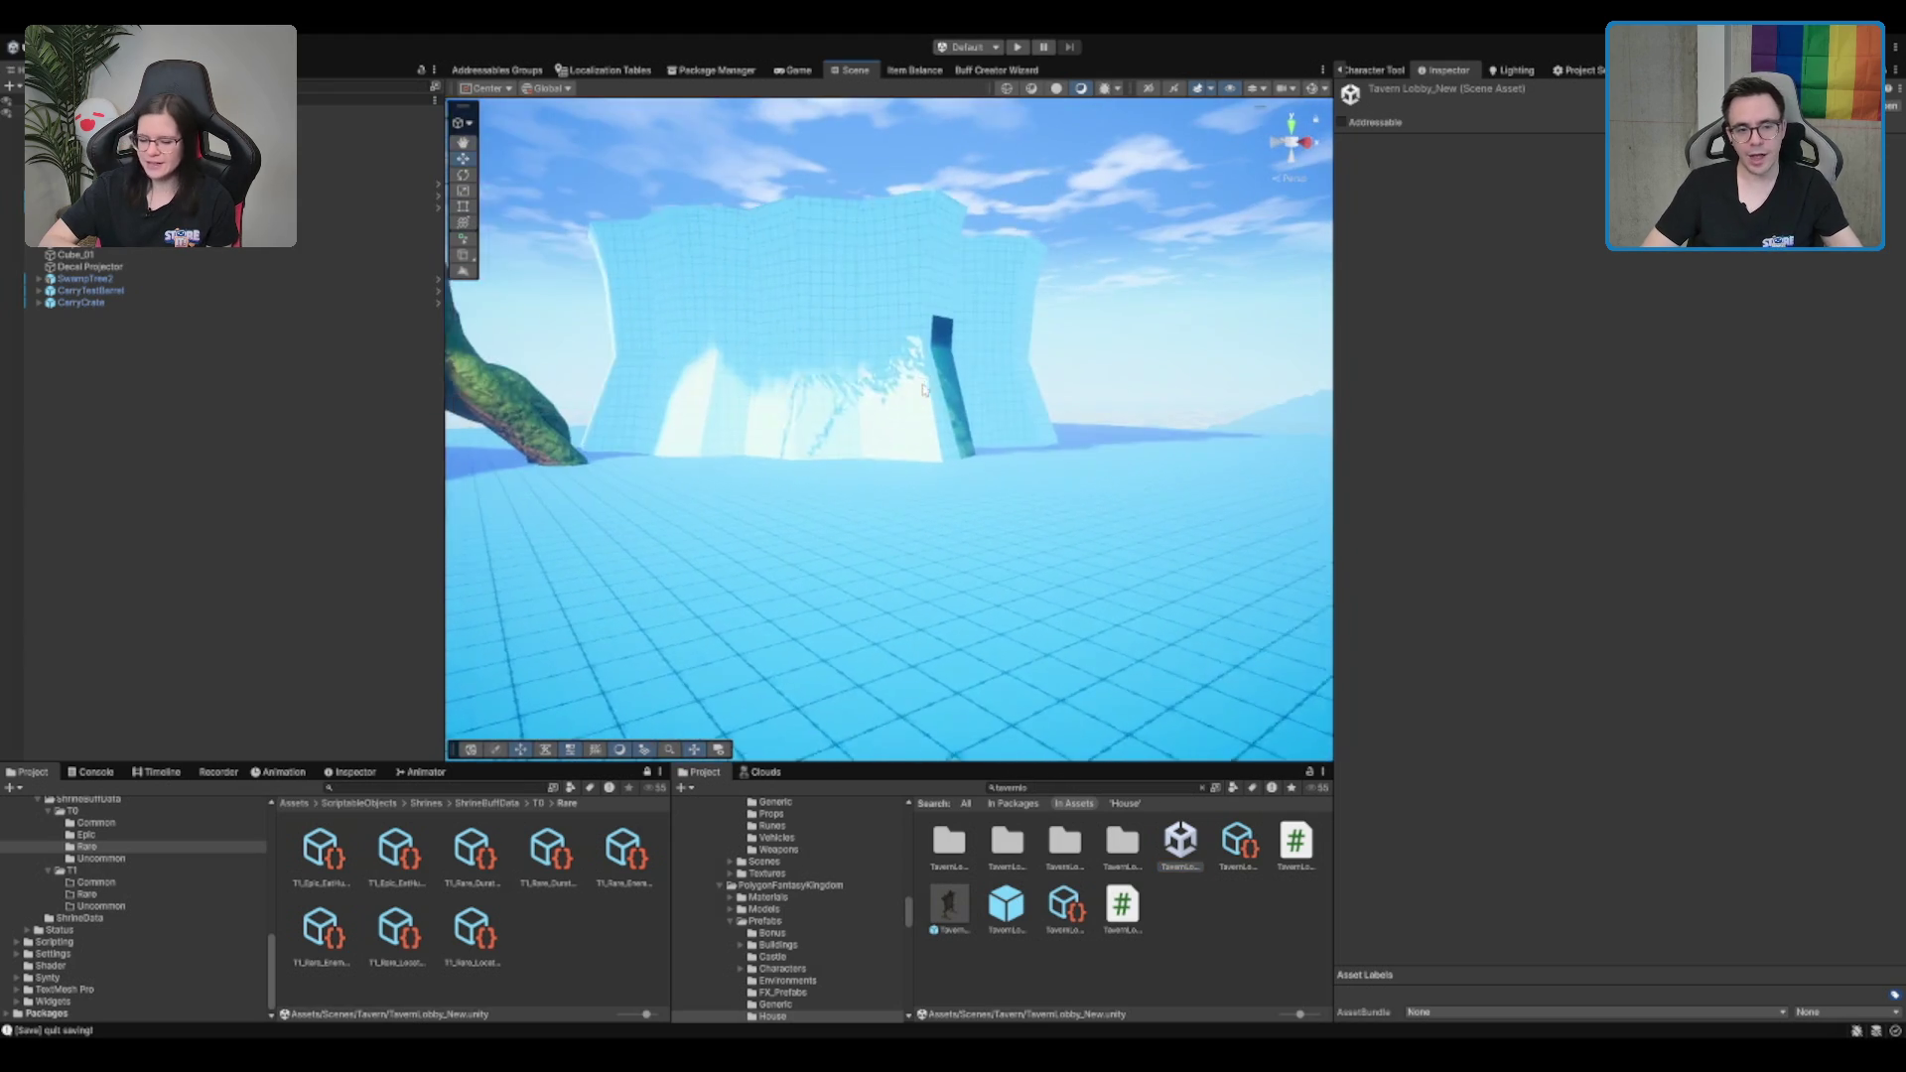
# Zoom out to the floating island, select a roof tile and frame it, then swing to the timbered wall
pyautogui.scroll(-8, 923, 390)
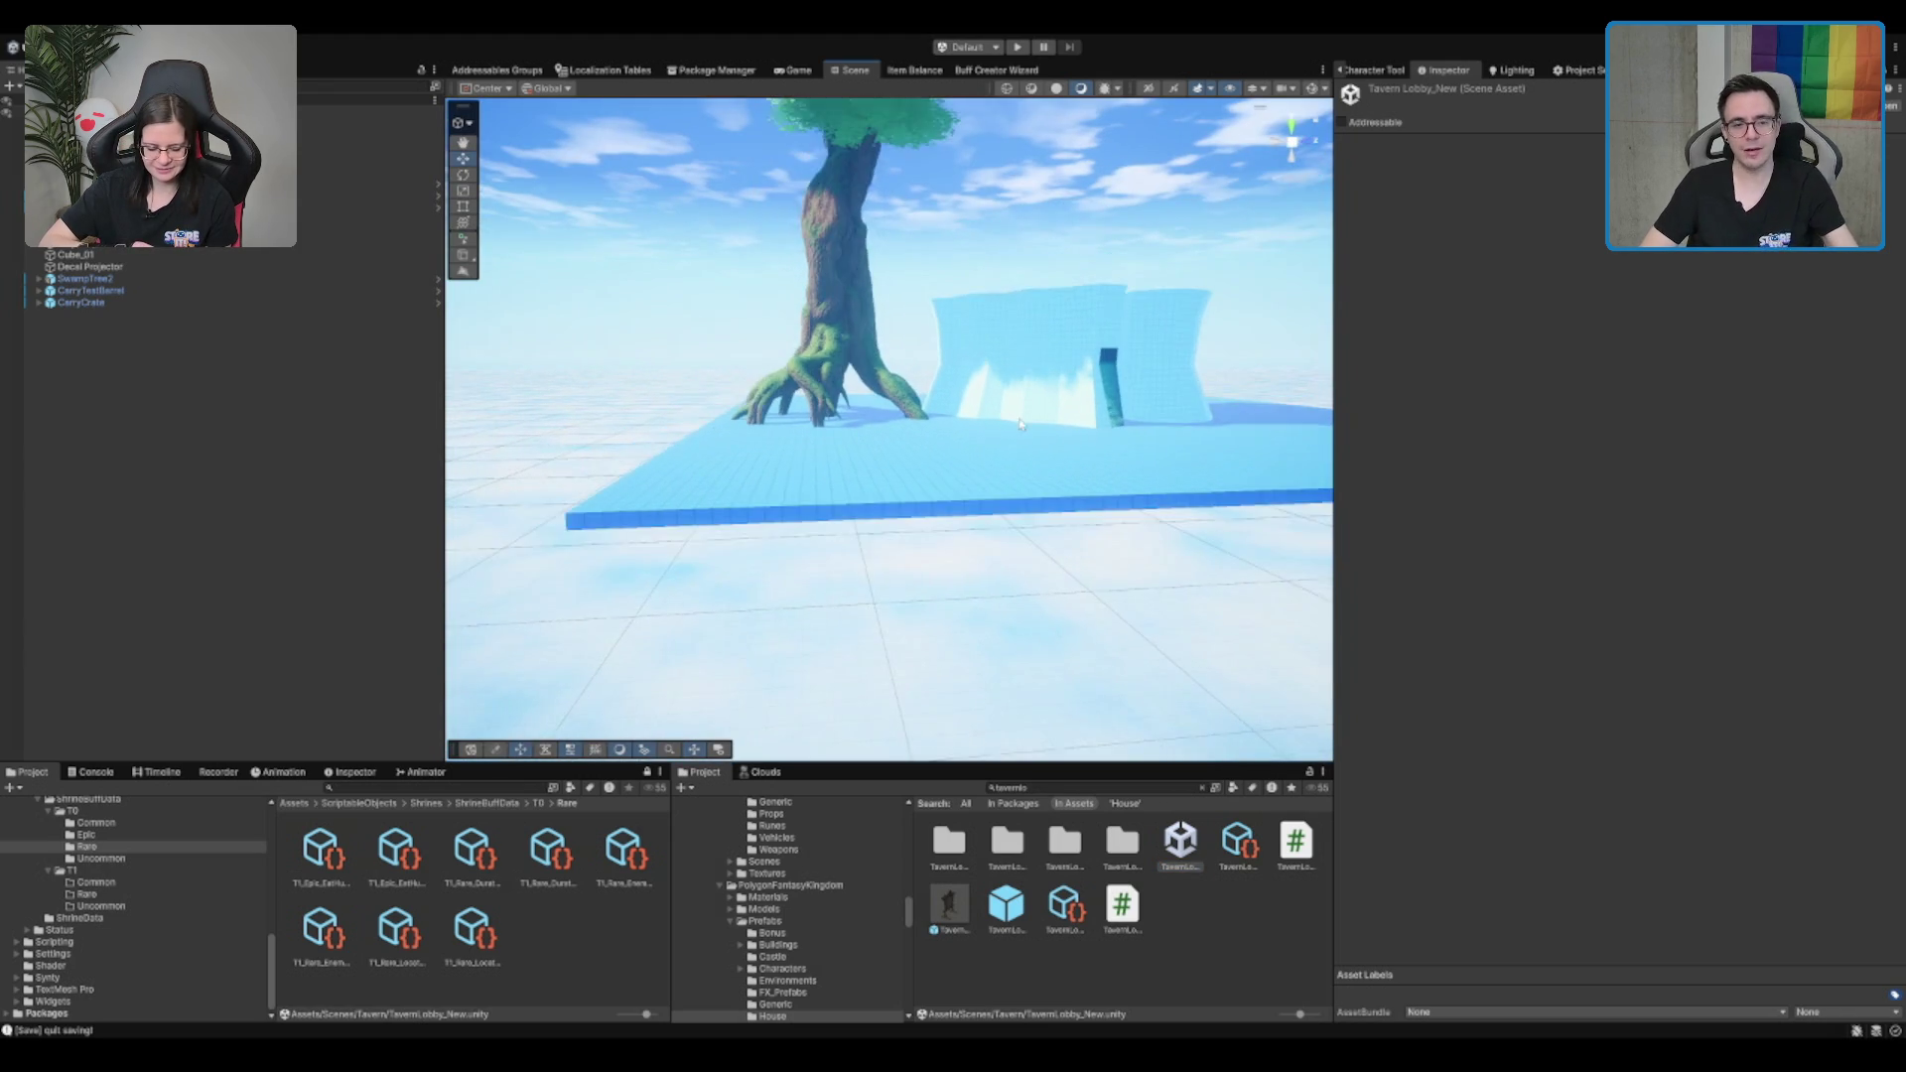
pyautogui.scroll(-15, 1020, 424)
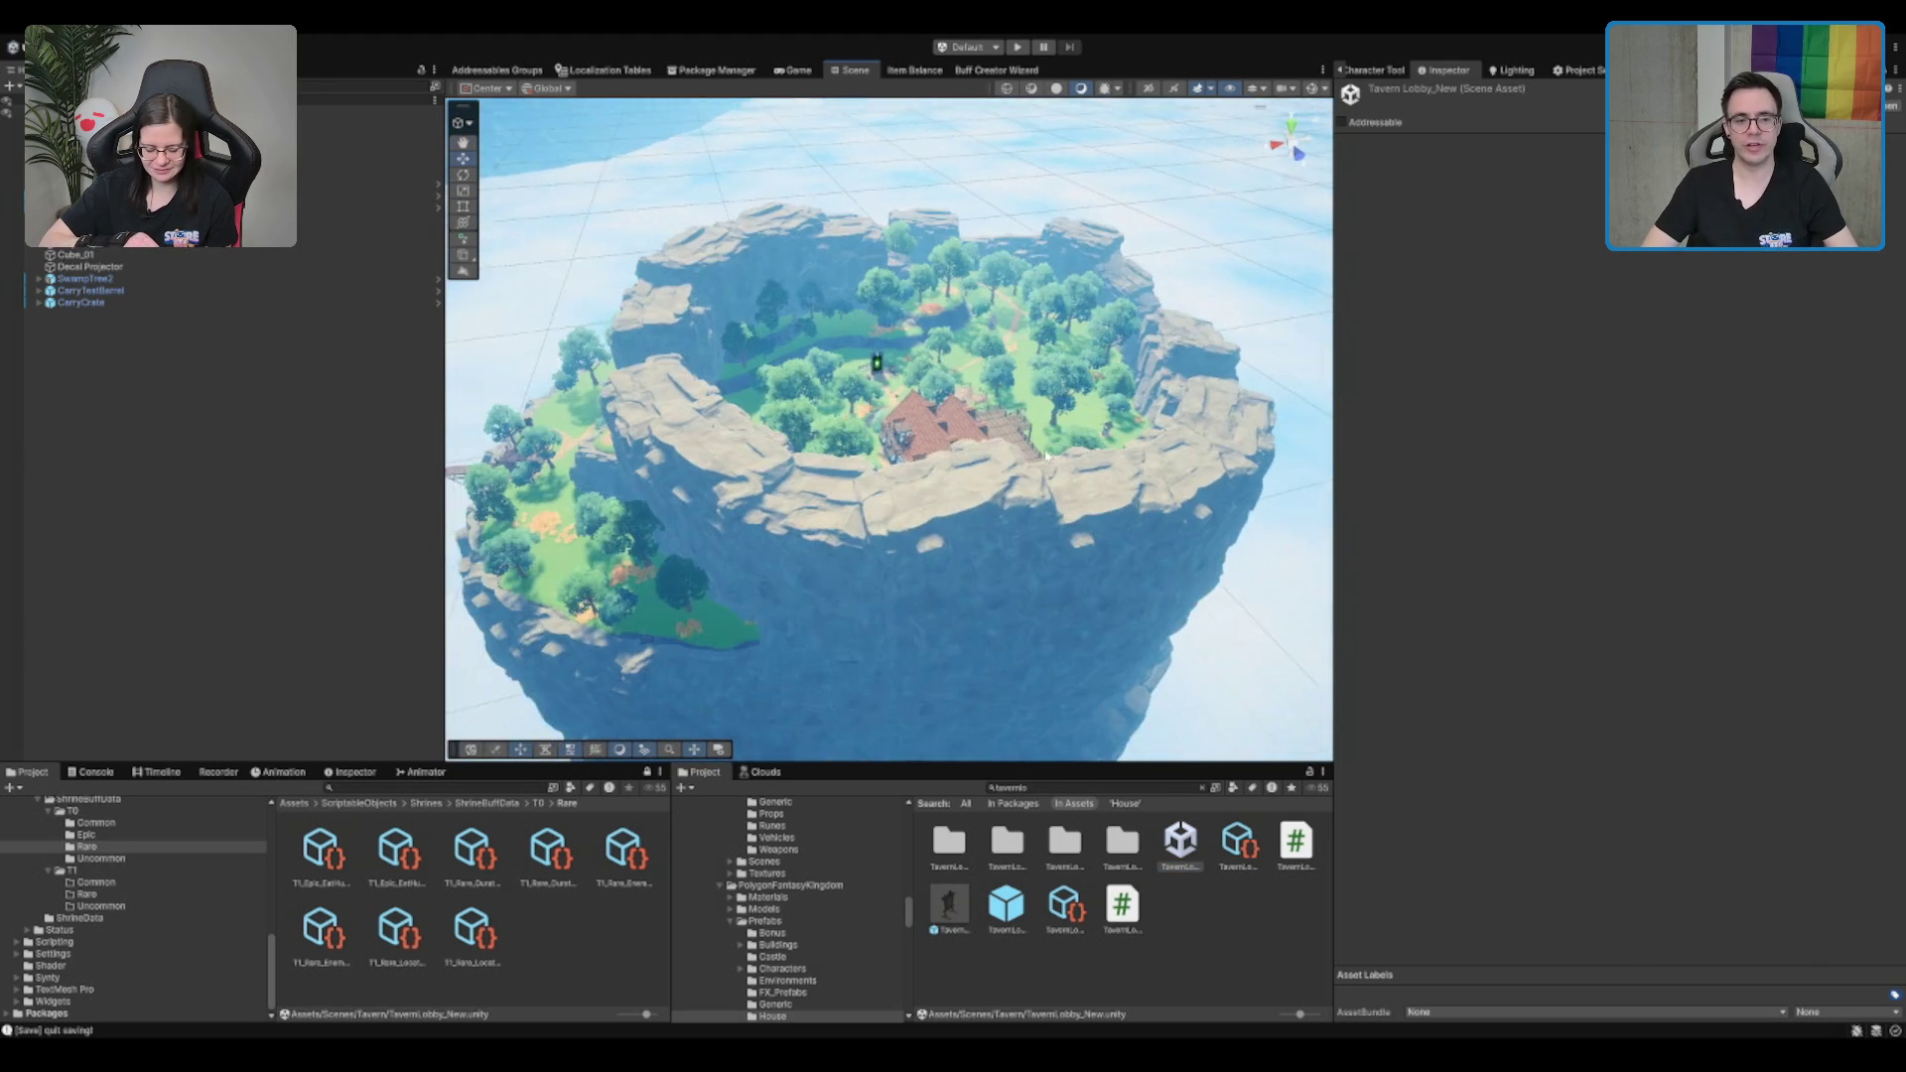
pyautogui.click(1033, 441)
pyautogui.scroll(15, 1082, 427)
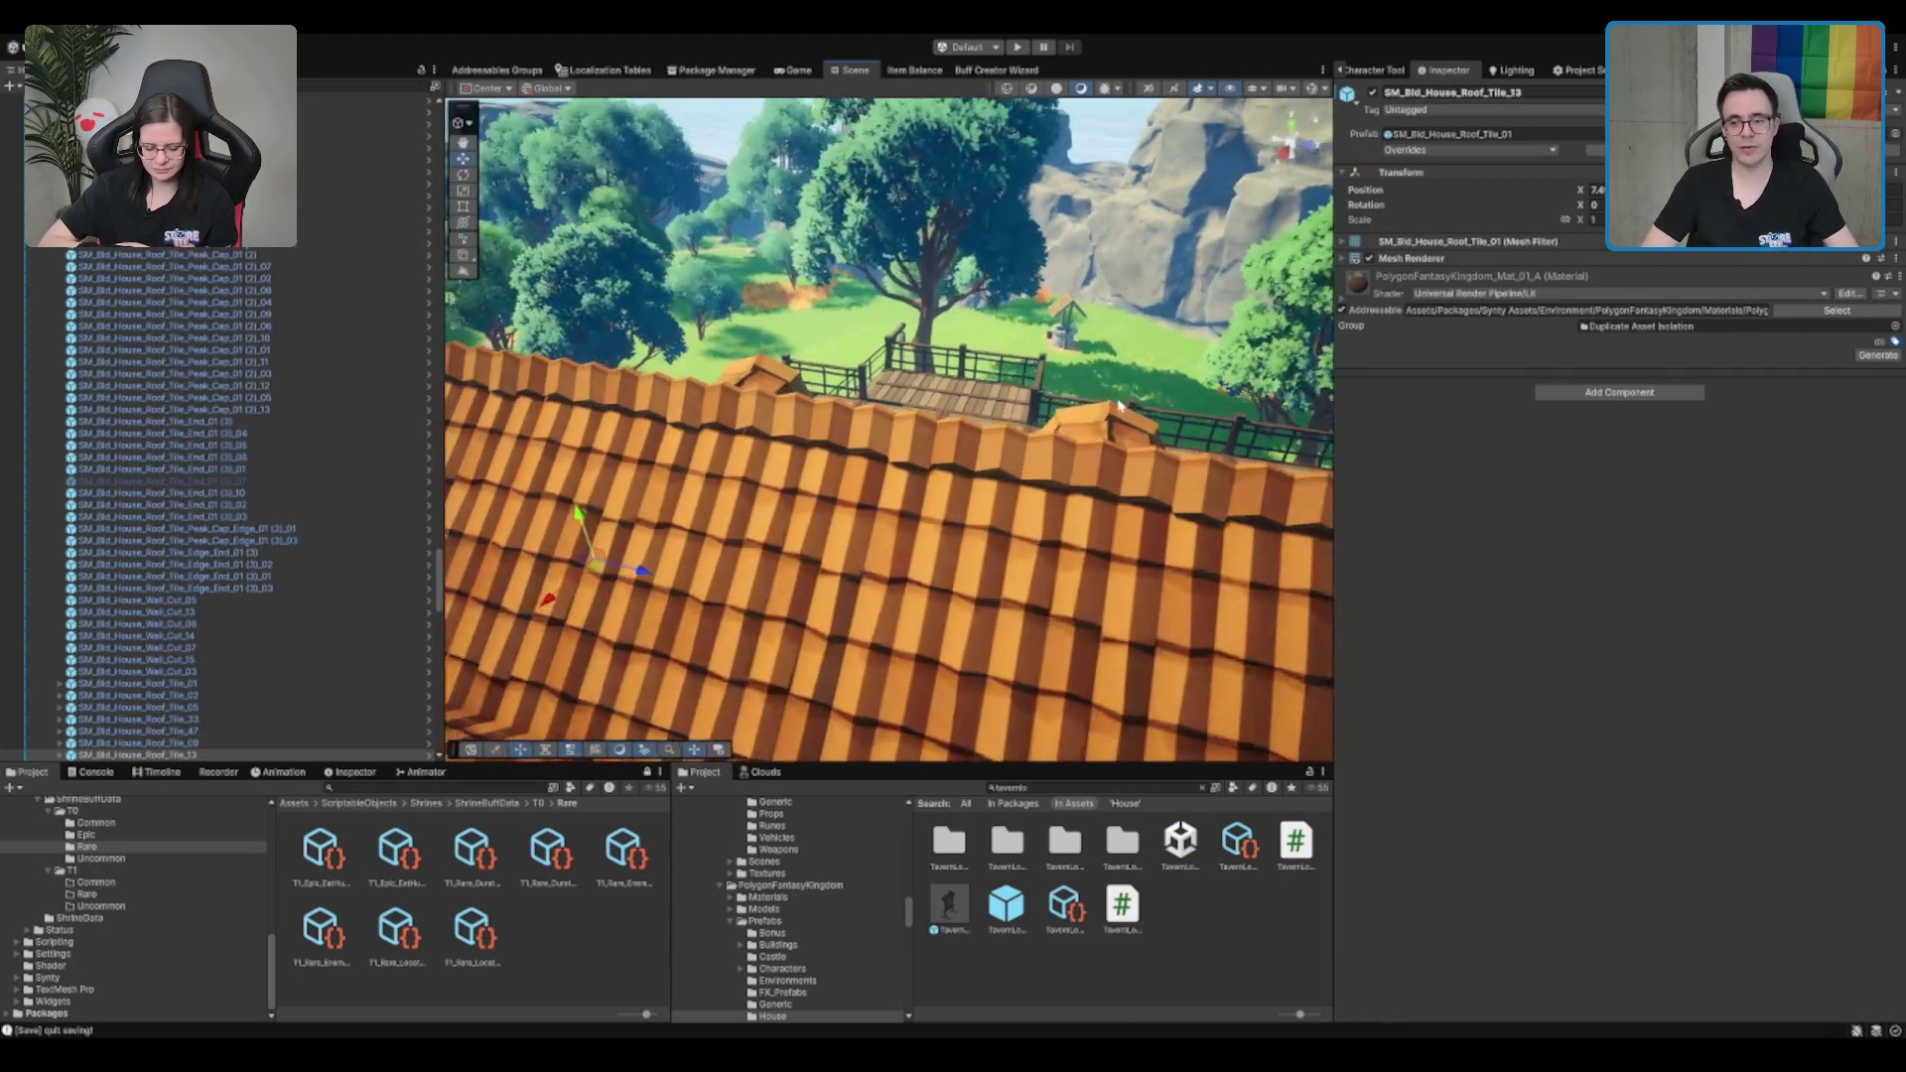
pyautogui.press('f')
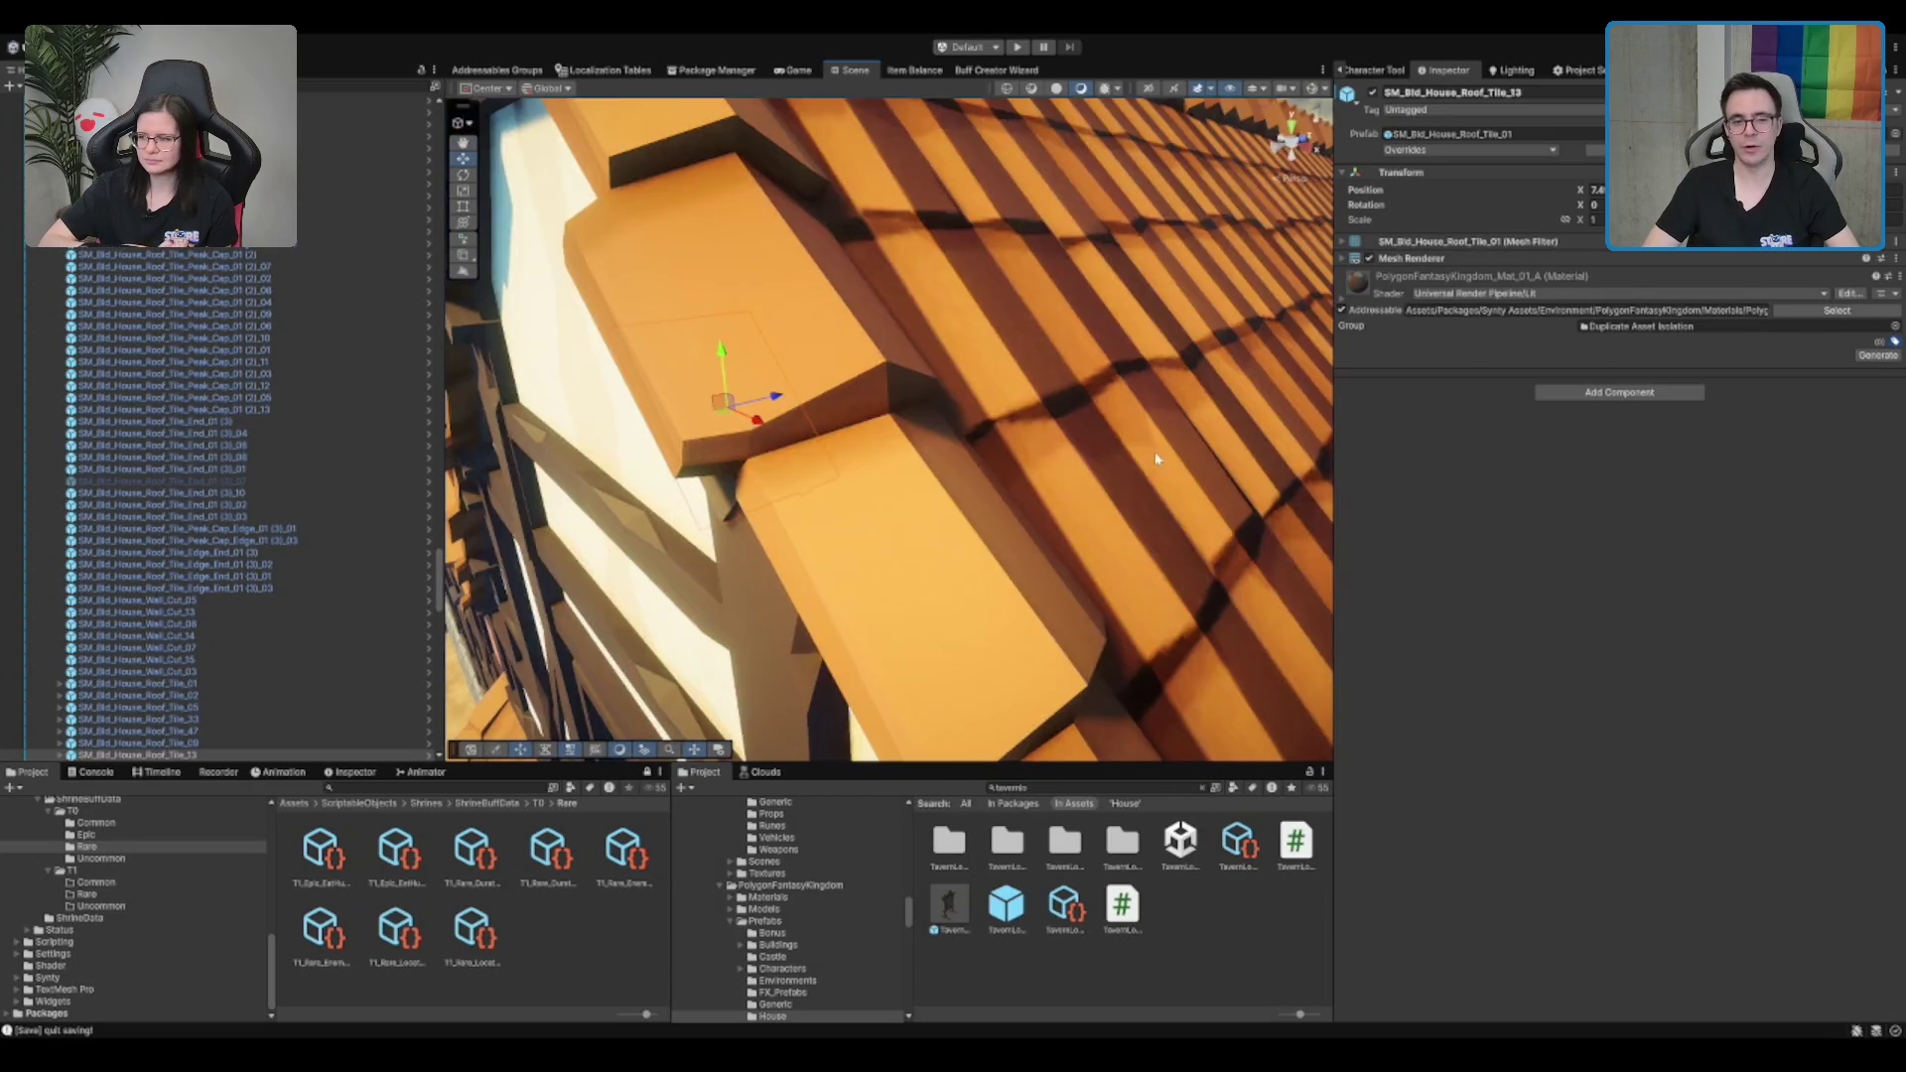
pyautogui.scroll(-5, 1156, 458)
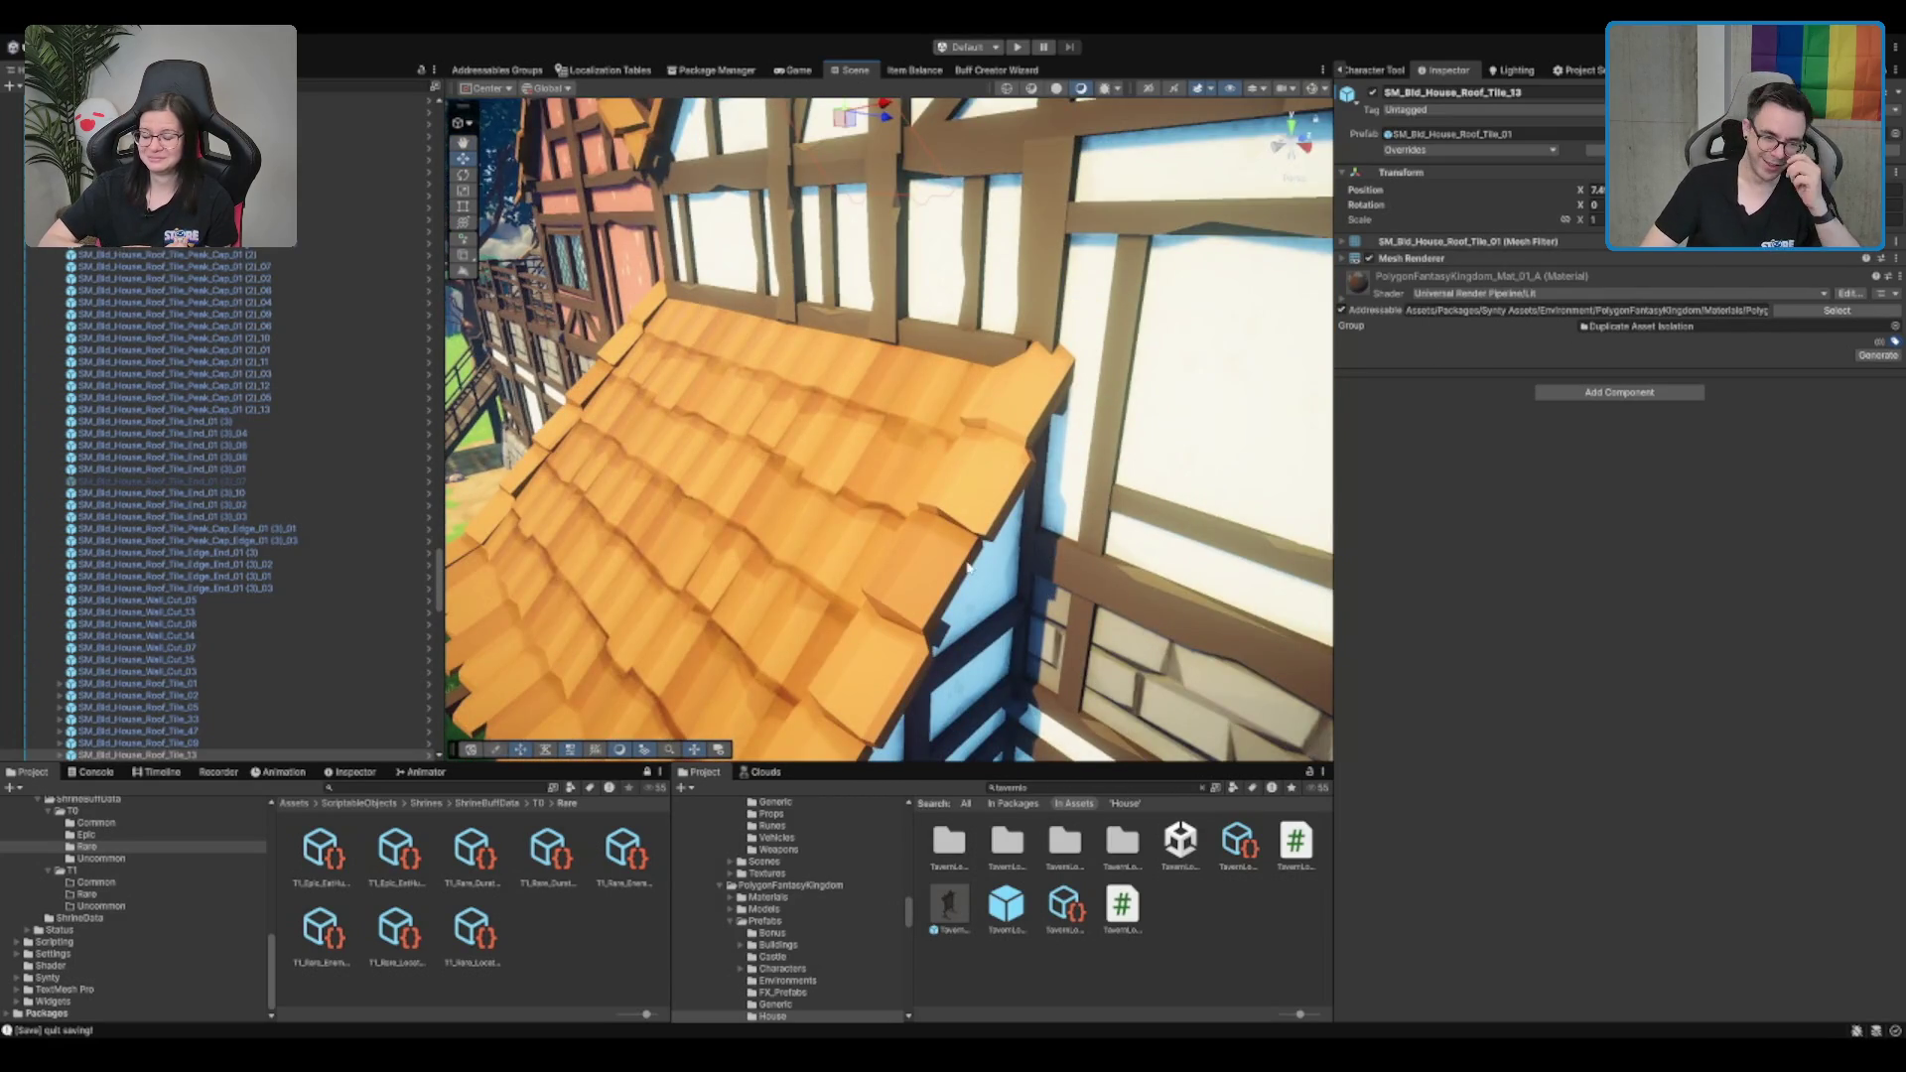
pyautogui.moveTo(968, 565)
pyautogui.mouseDown()
pyautogui.moveTo(1042, 318)
pyautogui.moveTo(1072, 417)
pyautogui.moveTo(1223, 367)
pyautogui.mouseUp()
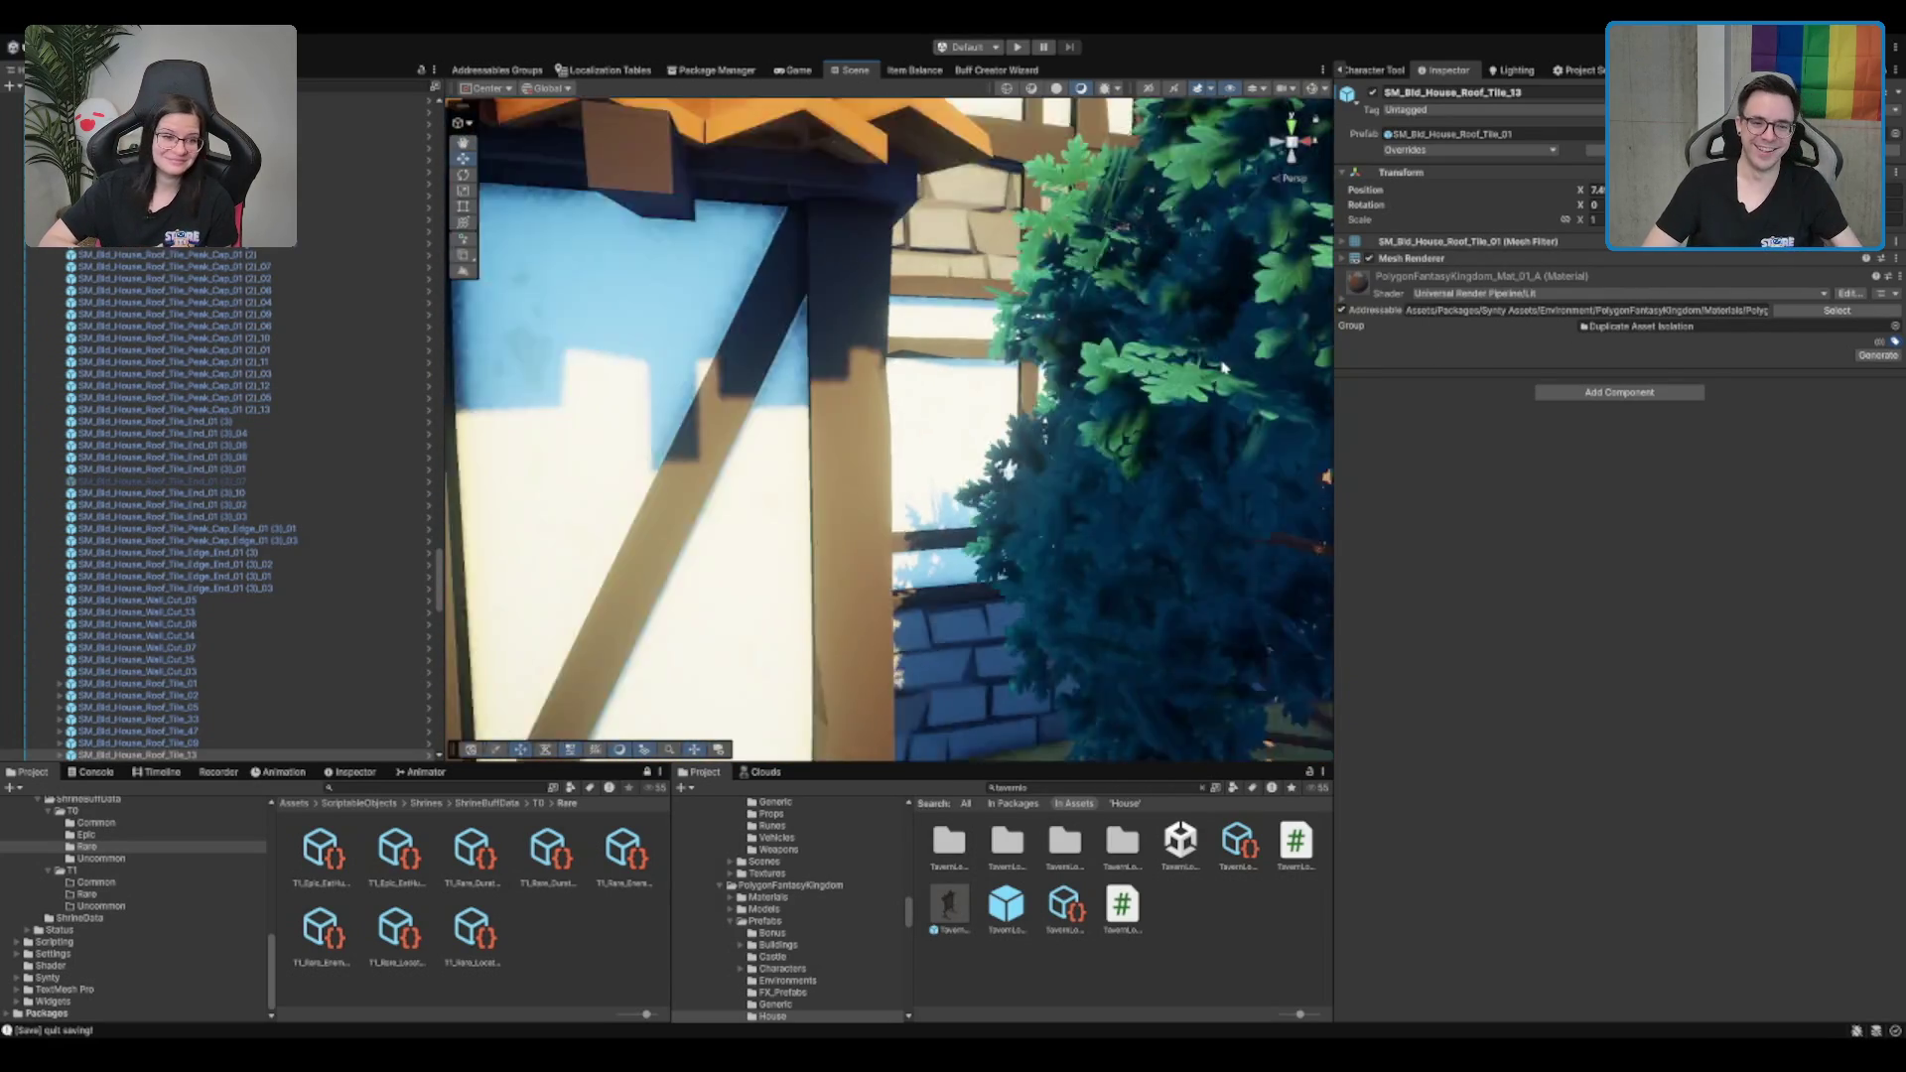
# Fly through the tavern interior to the hallway and select the PlayerDoor
pyautogui.scroll(2, 901, 385)
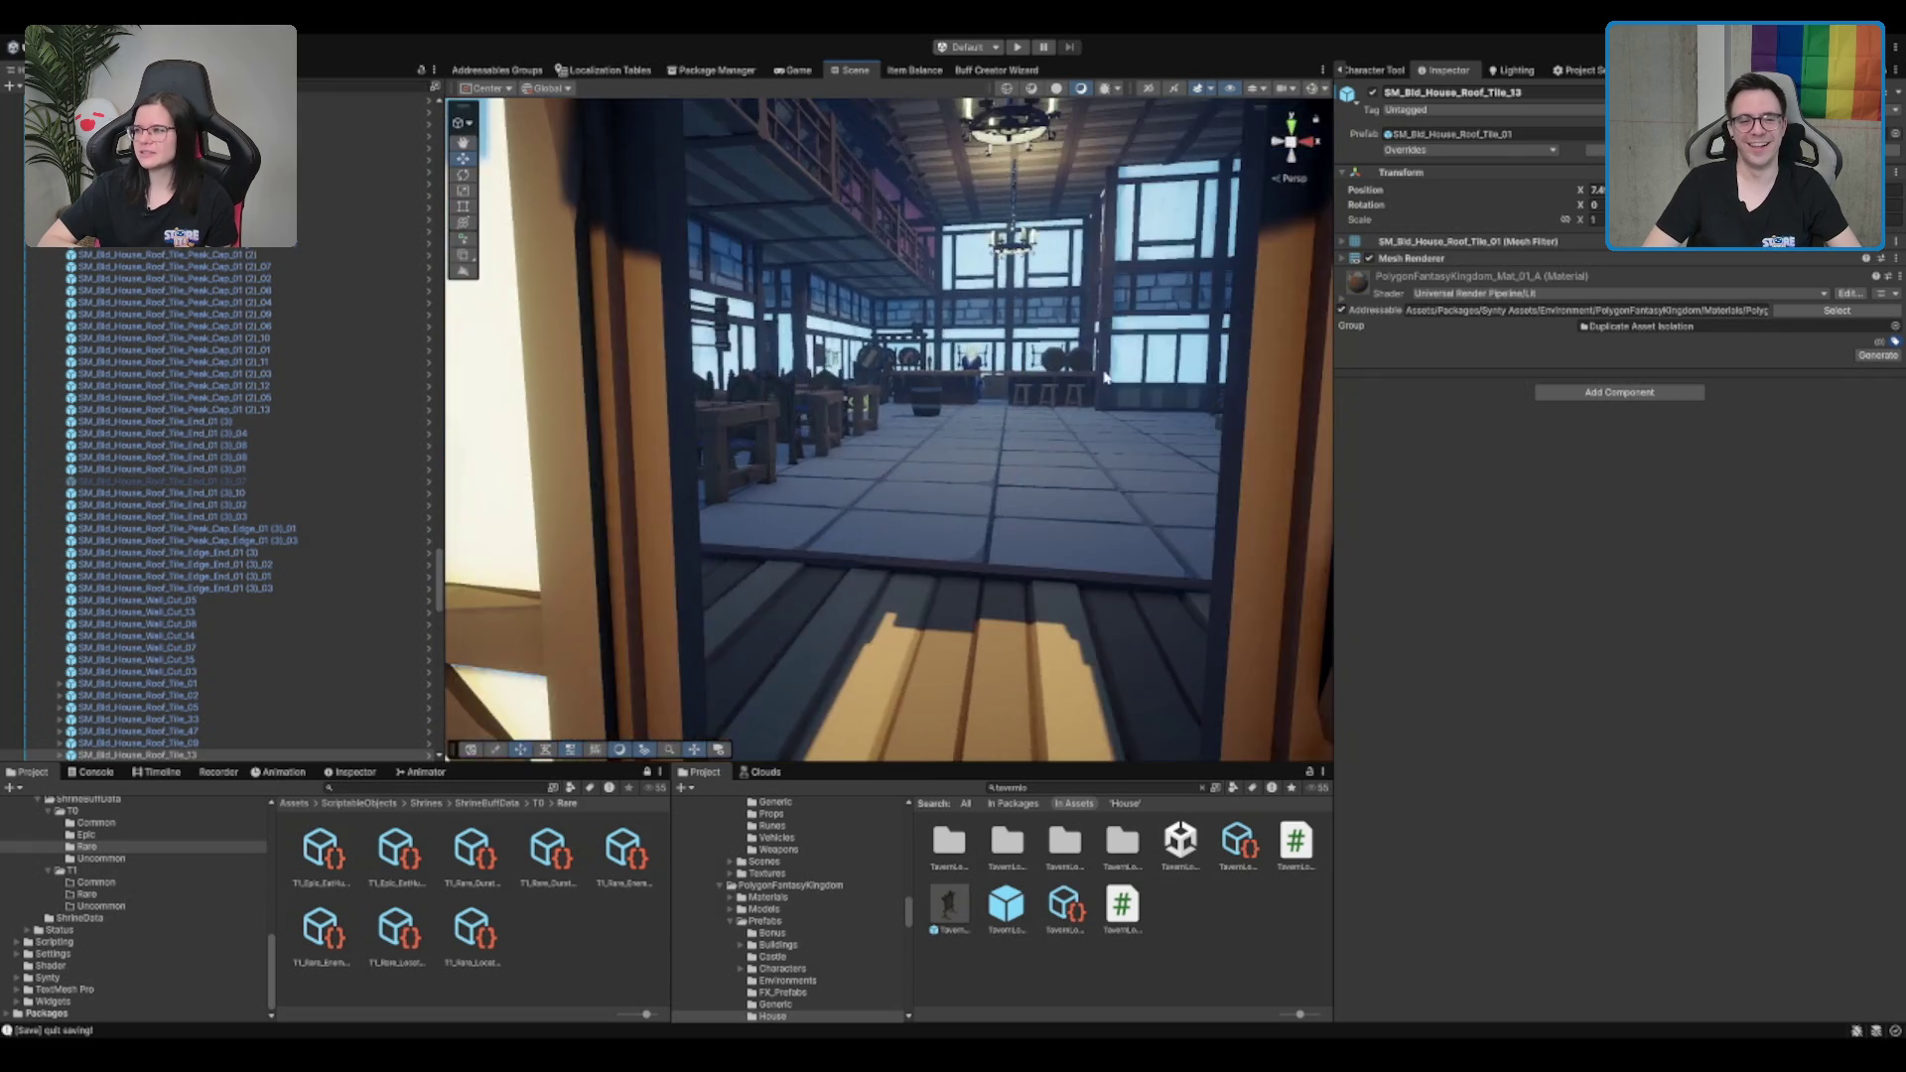
pyautogui.moveTo(850, 377)
pyautogui.mouseDown()
pyautogui.moveTo(496, 447)
pyautogui.moveTo(63, 487)
pyautogui.mouseUp()
pyautogui.moveTo(873, 496)
pyautogui.mouseDown()
pyautogui.moveTo(795, 424)
pyautogui.moveTo(893, 467)
pyautogui.moveTo(873, 499)
pyautogui.mouseUp()
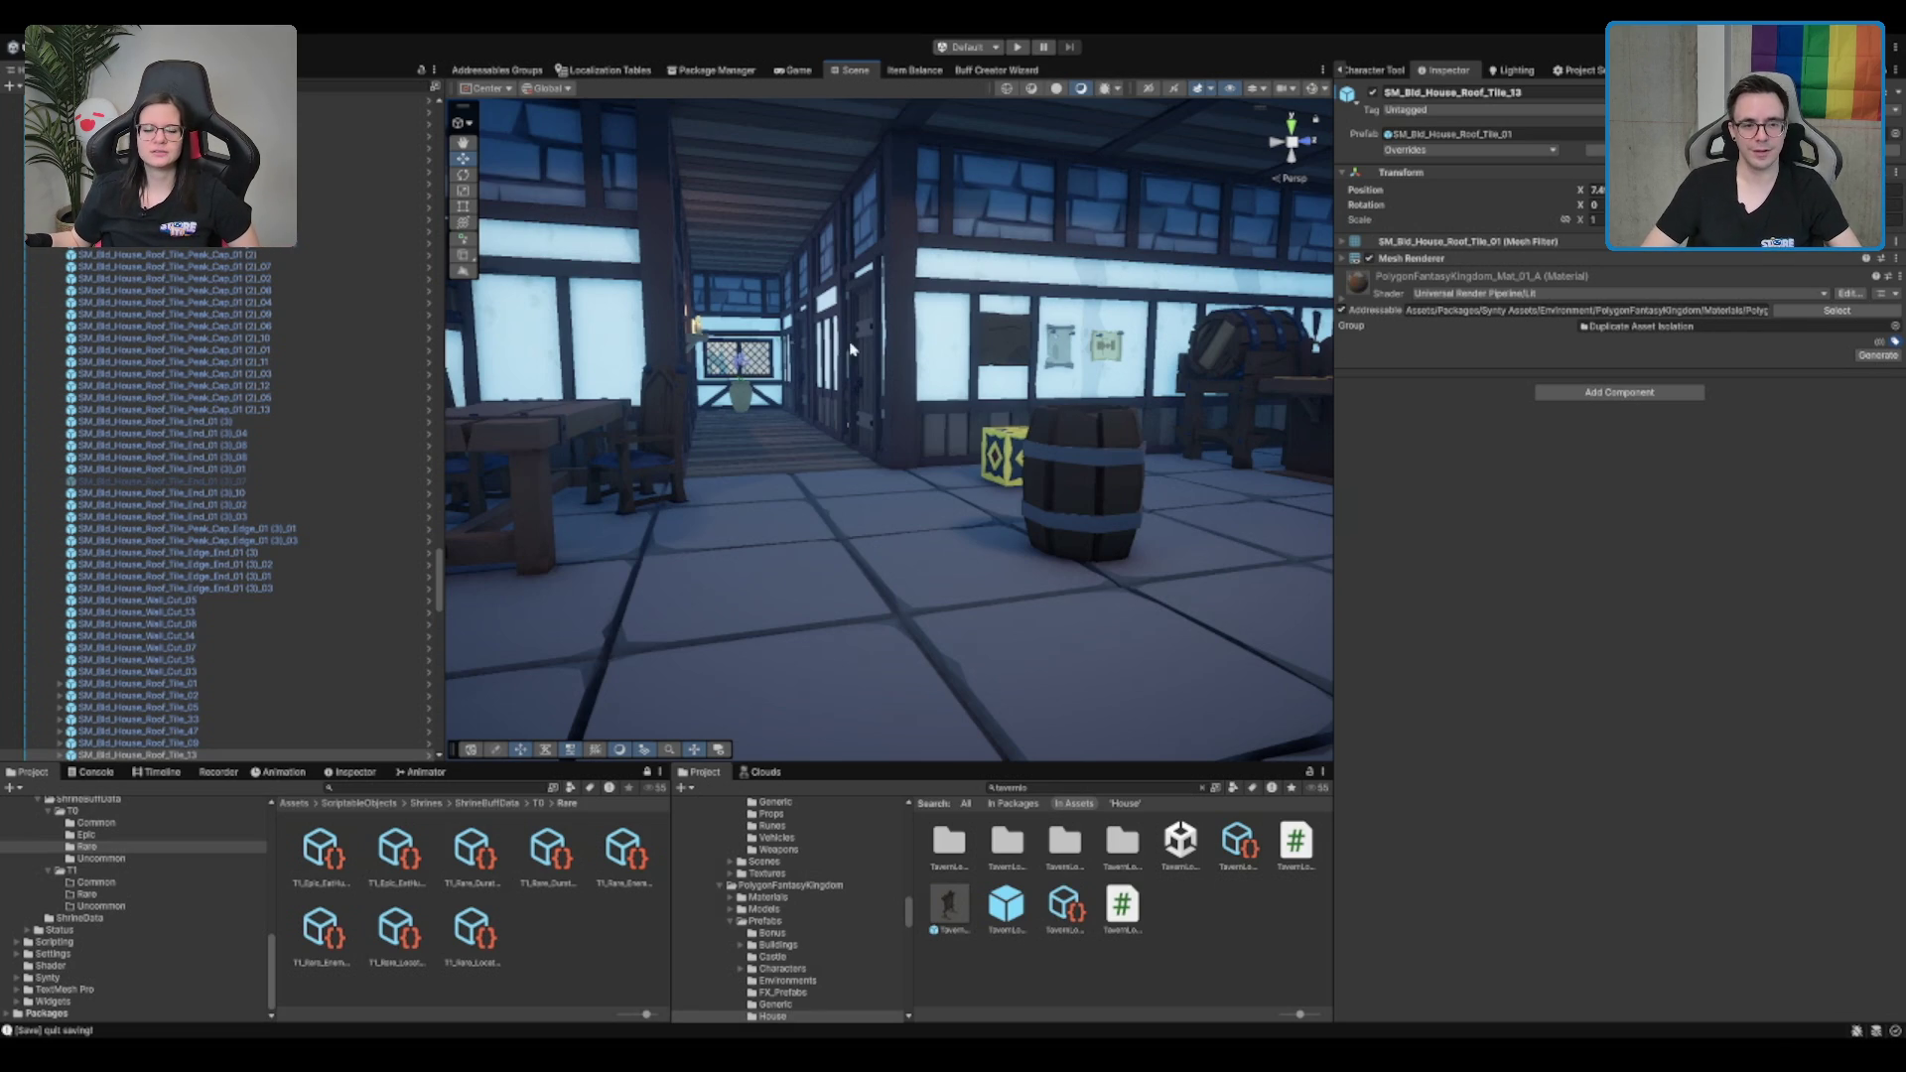
pyautogui.moveTo(851, 350)
pyautogui.mouseDown()
pyautogui.moveTo(963, 470)
pyautogui.moveTo(834, 461)
pyautogui.mouseUp()
pyautogui.click(834, 451)
pyautogui.moveTo(831, 377)
pyautogui.mouseDown()
pyautogui.moveTo(948, 387)
pyautogui.moveTo(843, 429)
pyautogui.mouseUp()
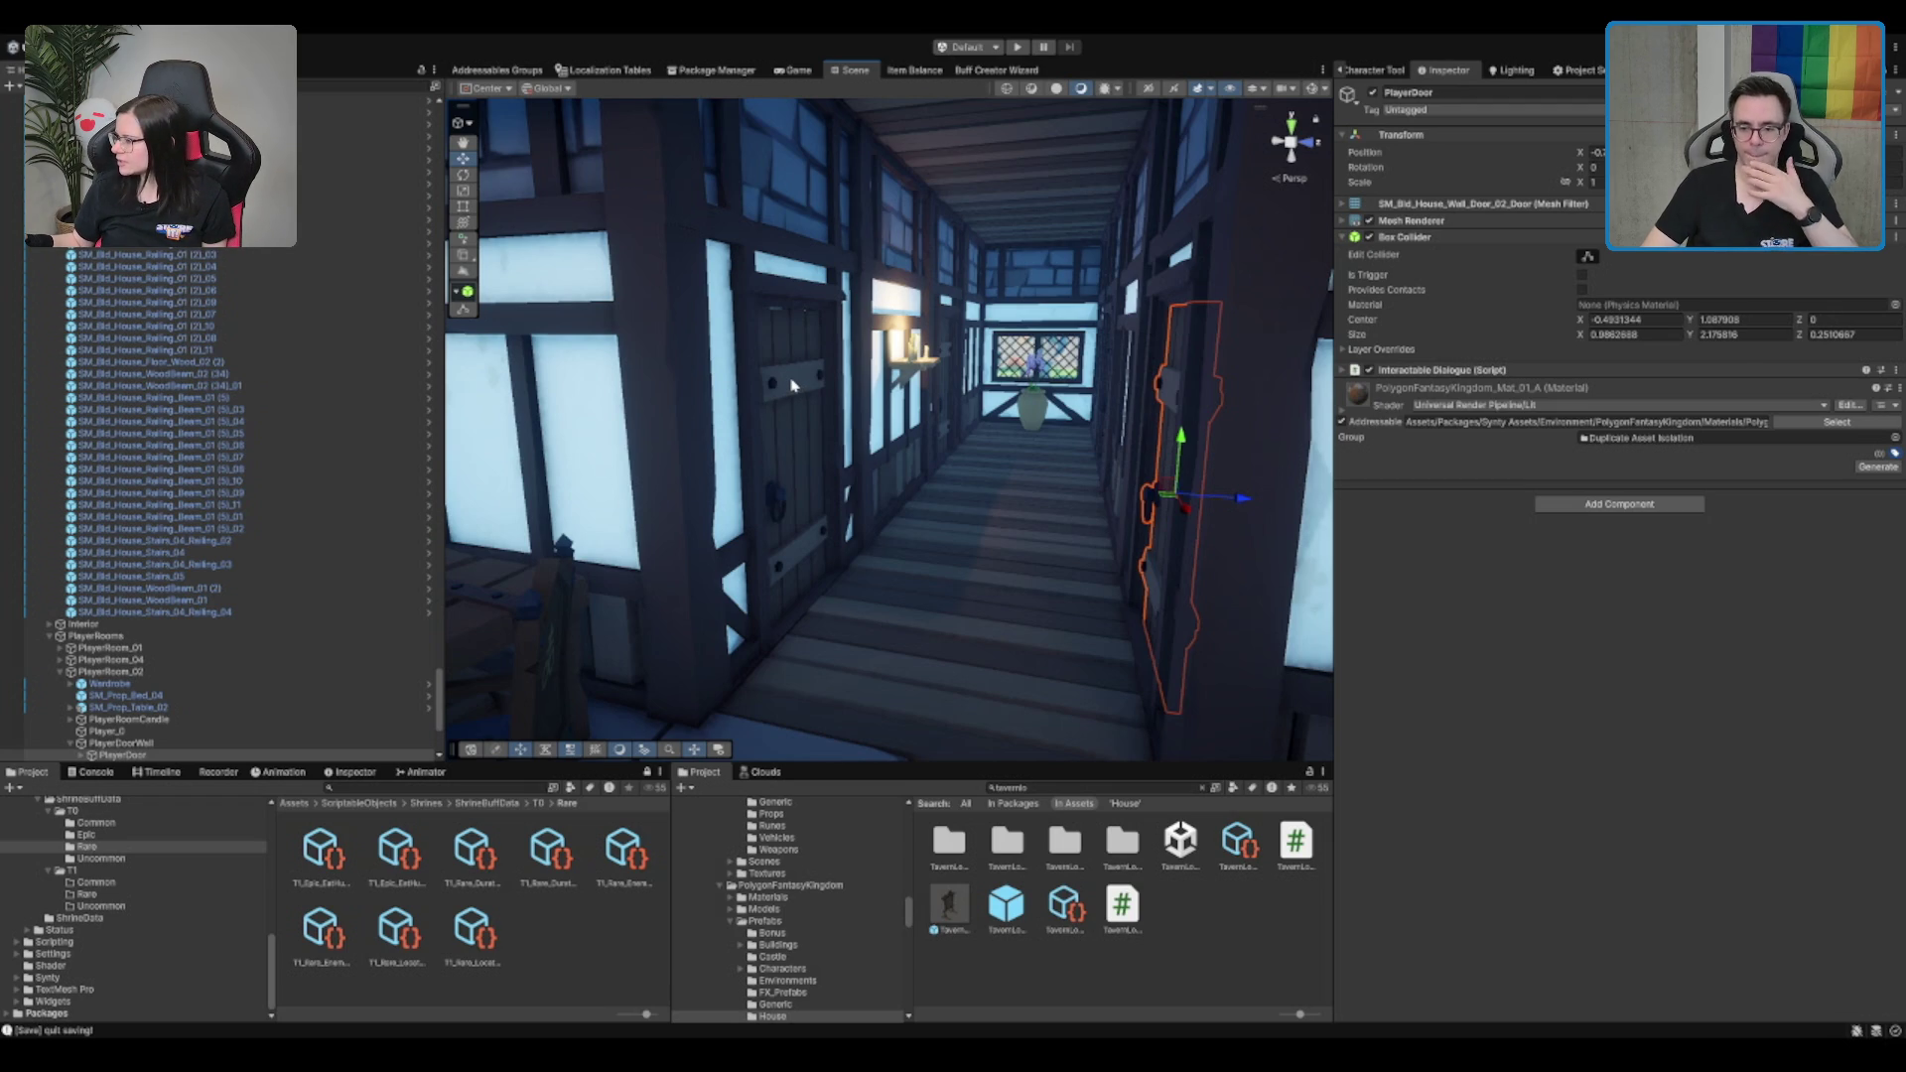
# Fly back into the dining room, select two half-height wall panels, and orbit around the tables
pyautogui.press('Down')
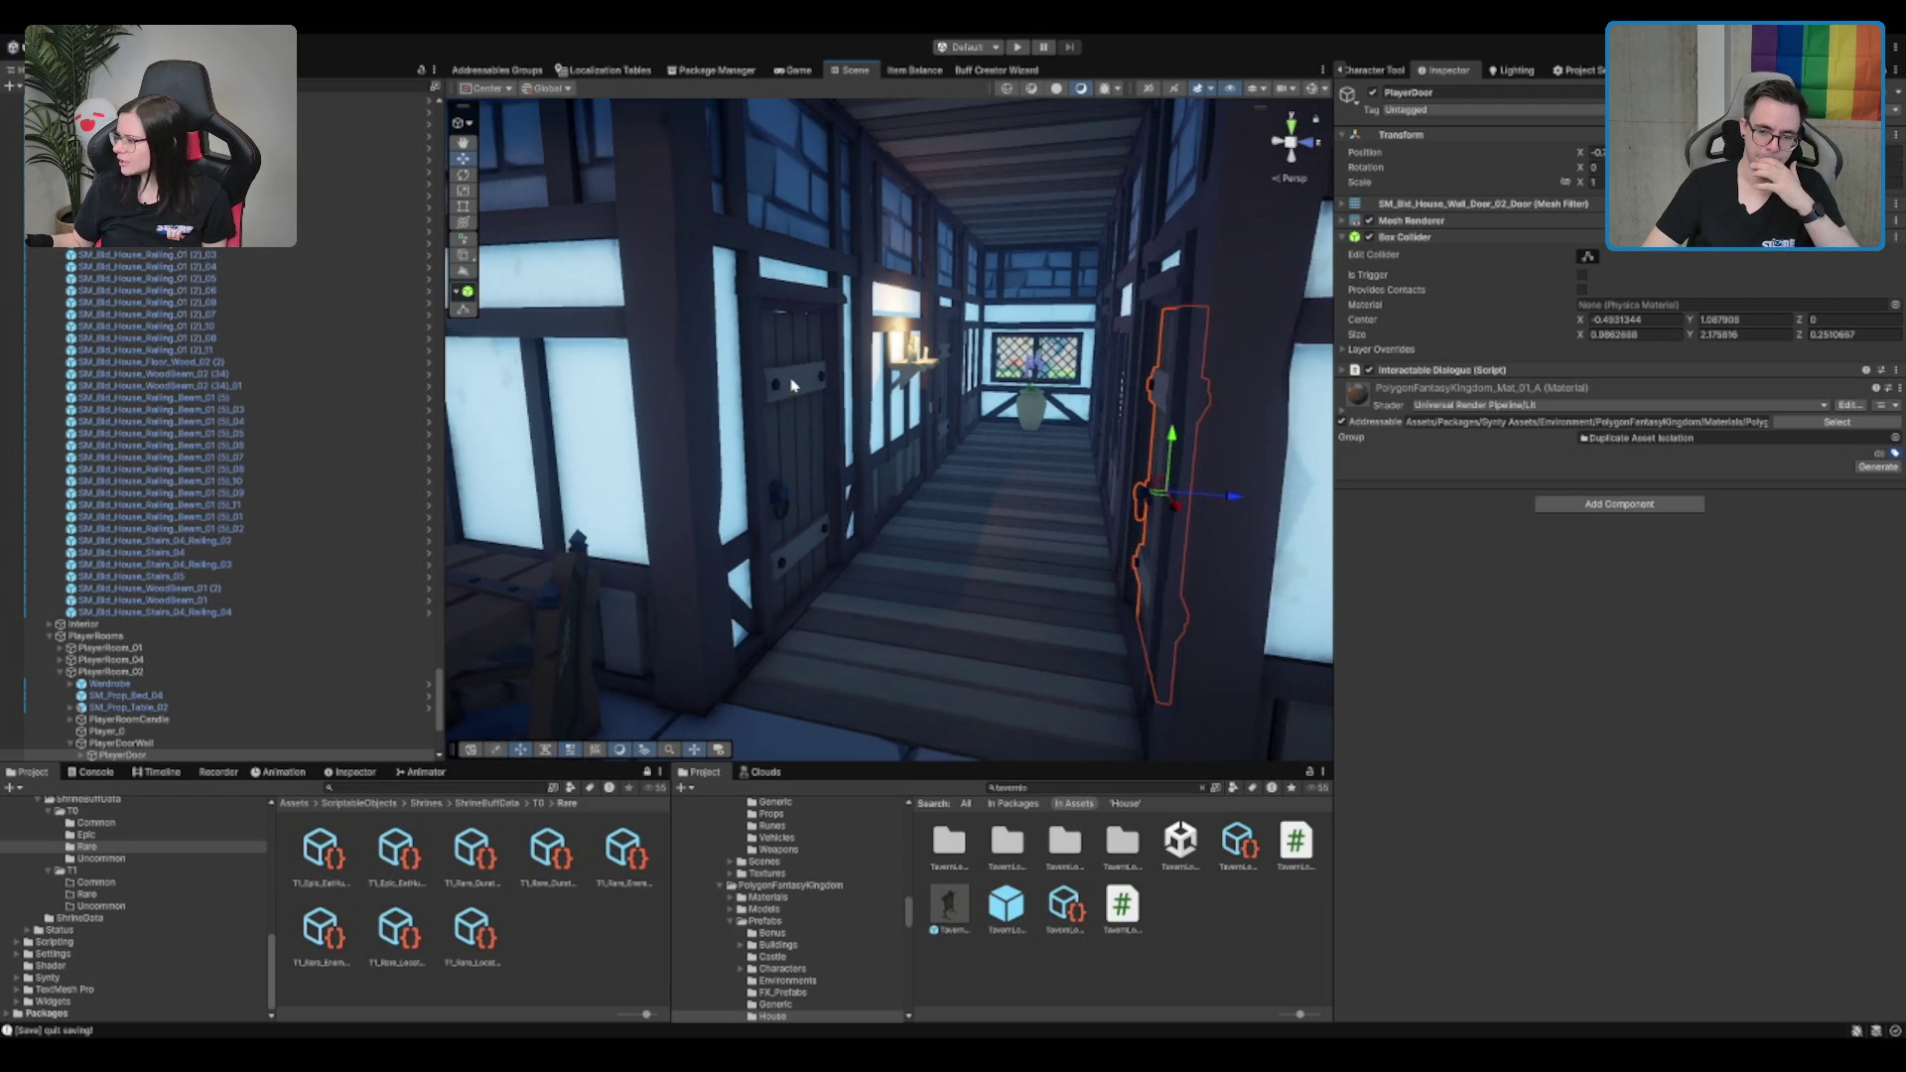
pyautogui.press('Down')
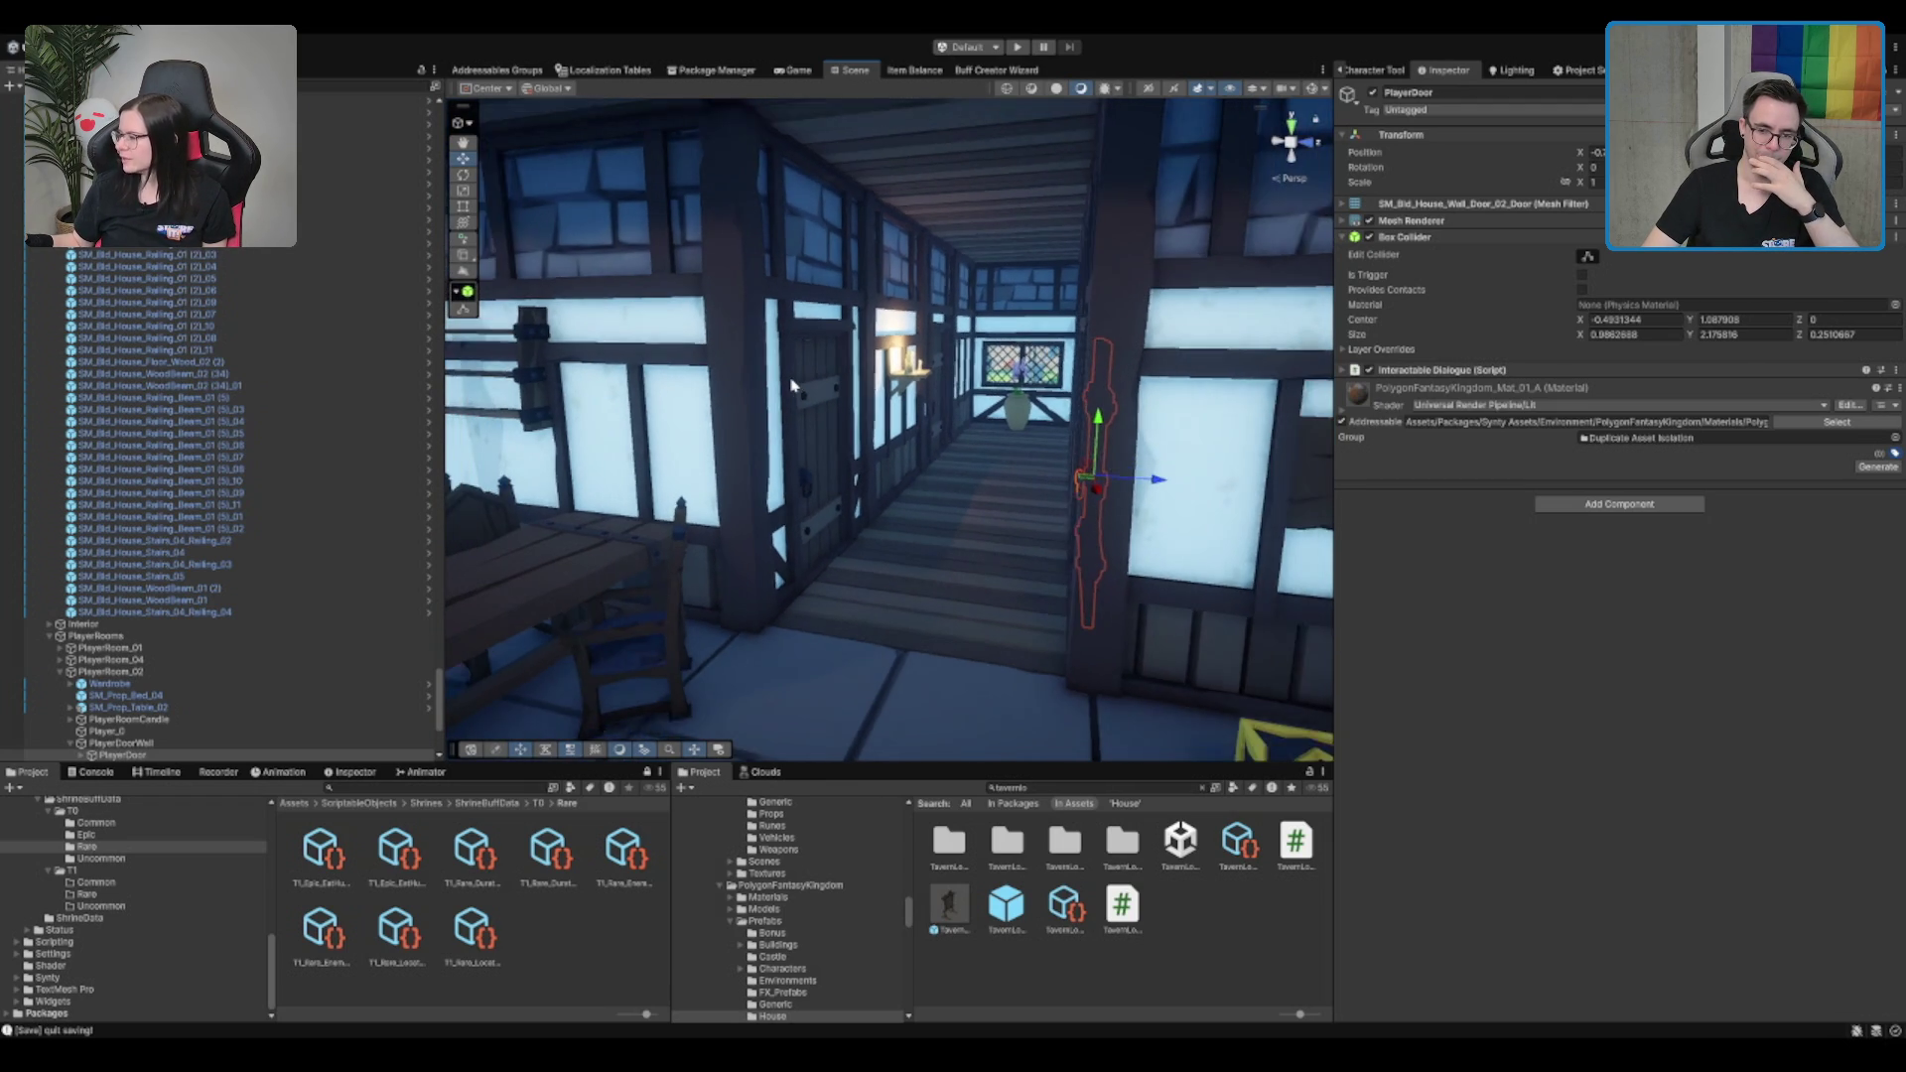
pyautogui.press('Down')
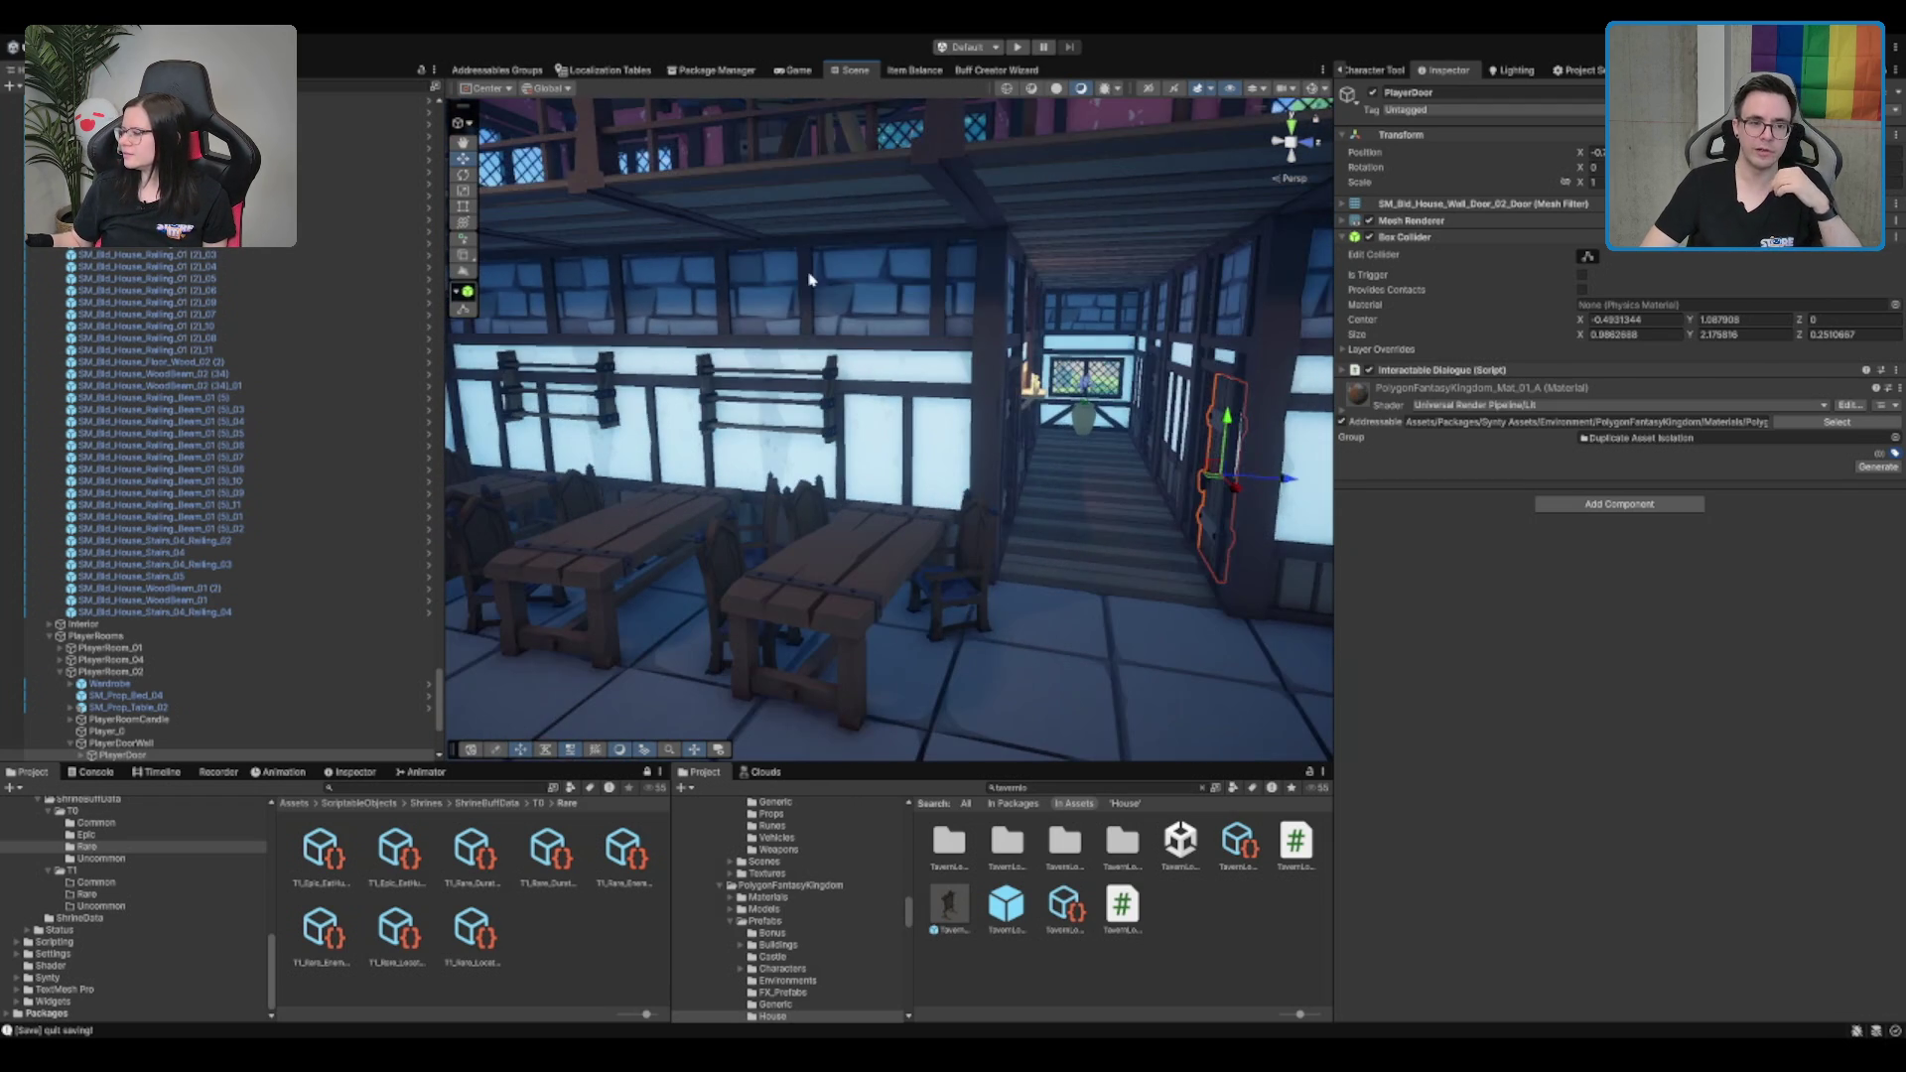
pyautogui.click(807, 276)
pyautogui.press('Left')
pyautogui.click(789, 278)
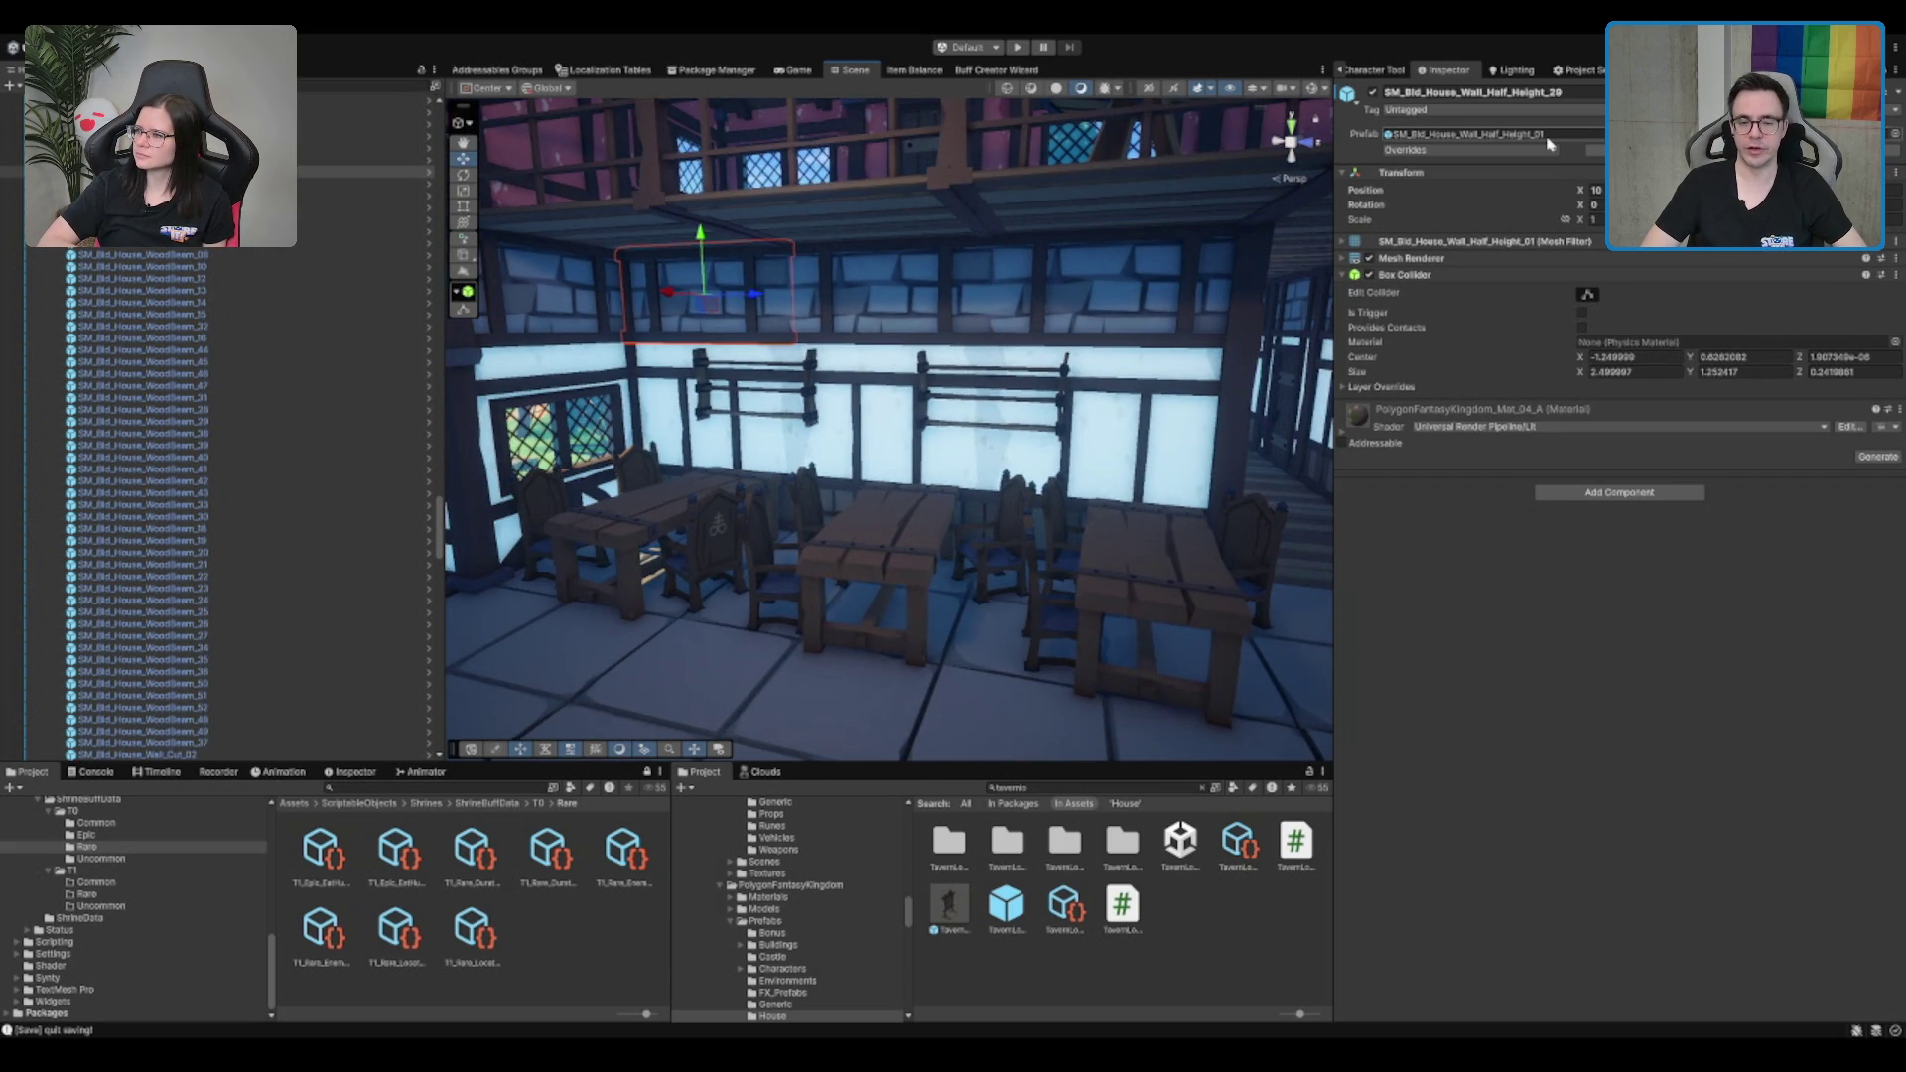
pyautogui.scroll(-2, 980, 318)
pyautogui.moveTo(980, 318); pyautogui.dragTo(745, 296)
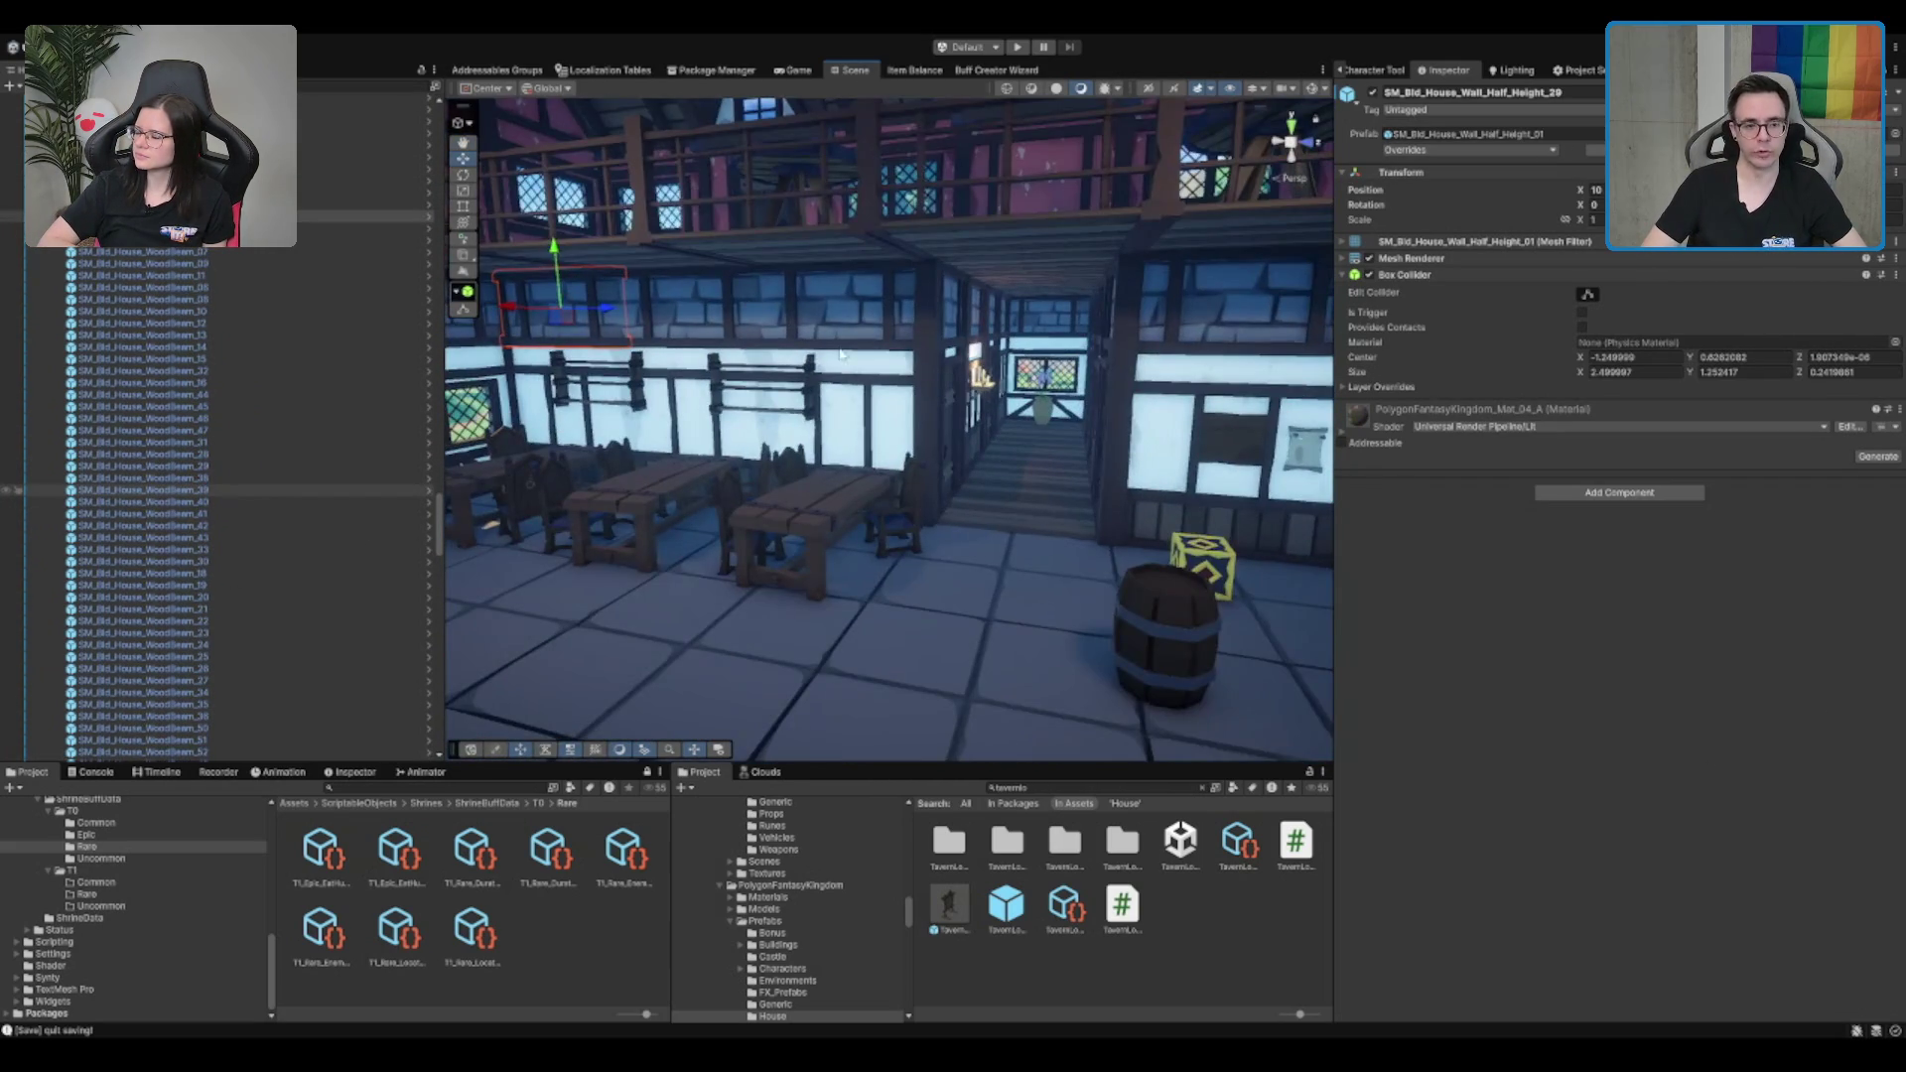
pyautogui.moveTo(991, 409)
pyautogui.mouseDown()
pyautogui.moveTo(941, 437)
pyautogui.moveTo(908, 399)
pyautogui.moveTo(897, 456)
pyautogui.moveTo(1016, 434)
pyautogui.mouseUp()
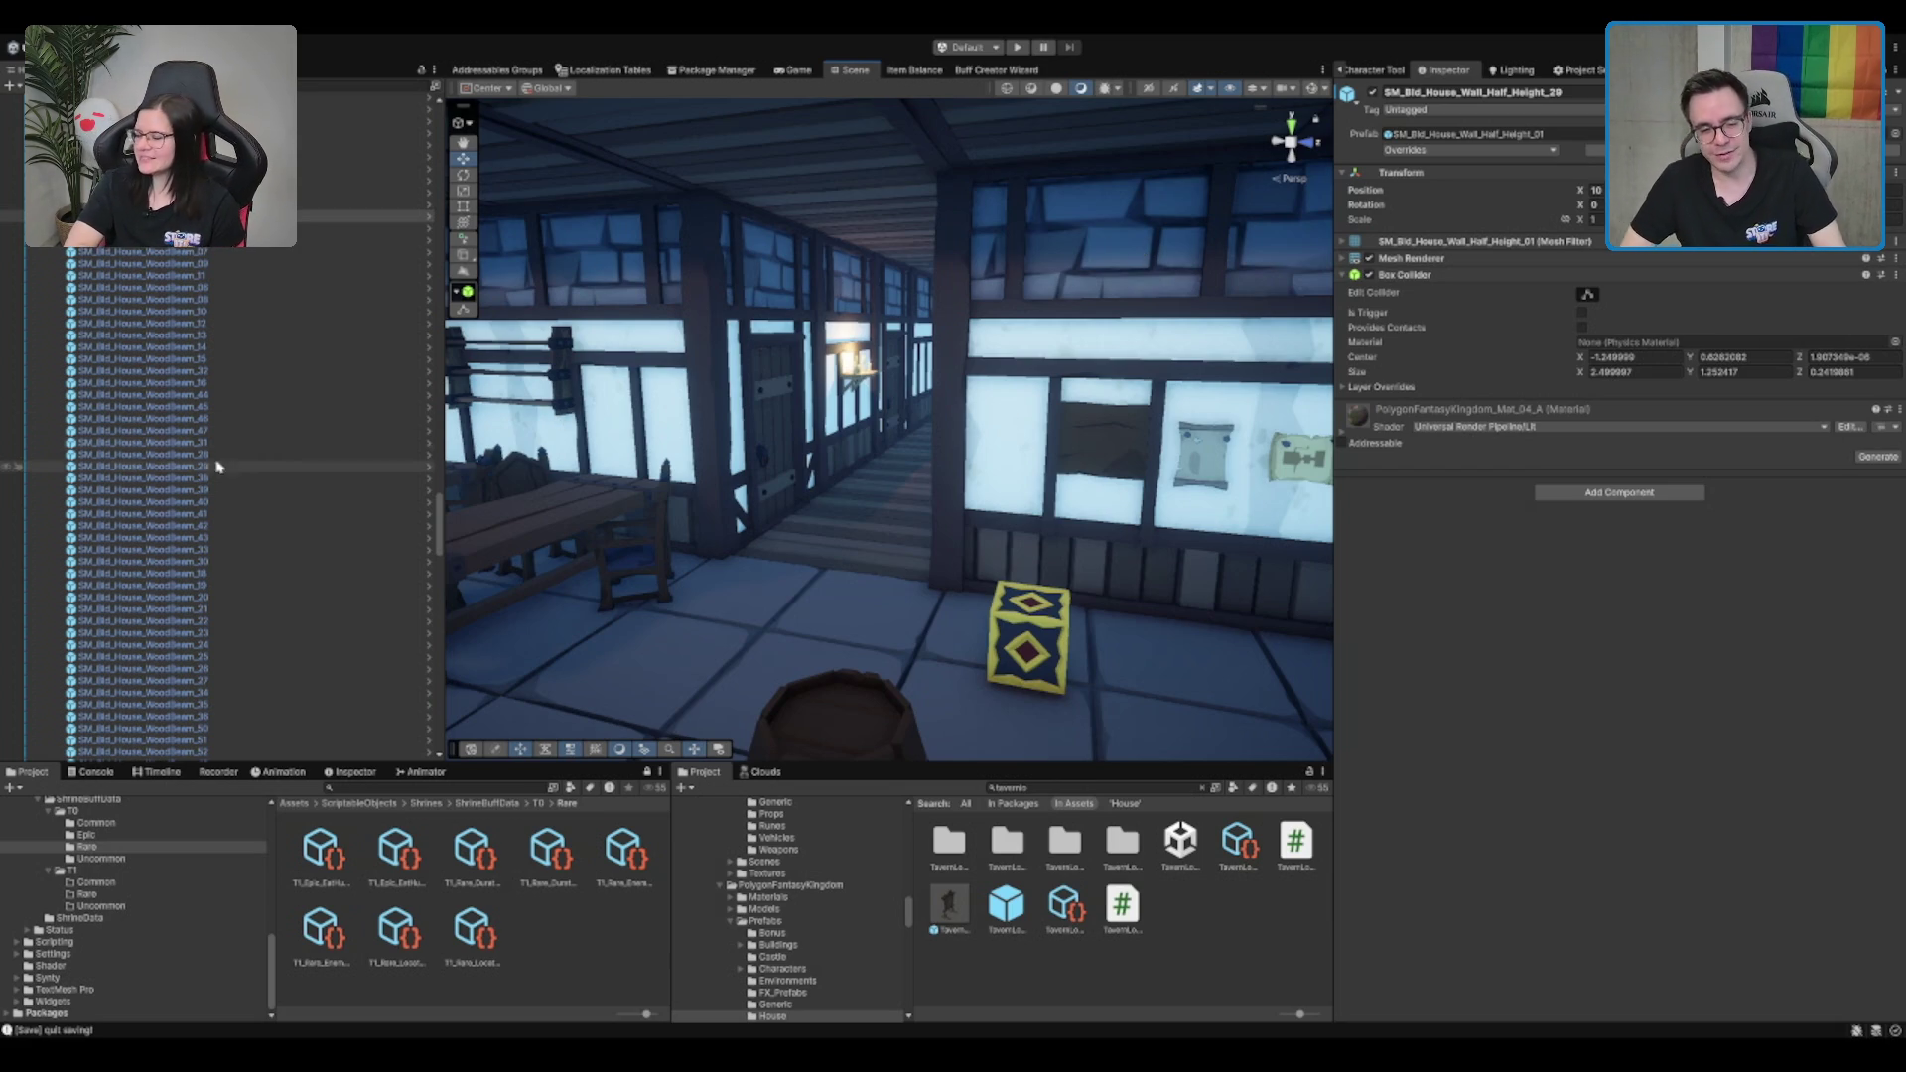
# Select the player door, frame the Scene view on it and its hallway, then select PlayerRooms
pyautogui.click(767, 390)
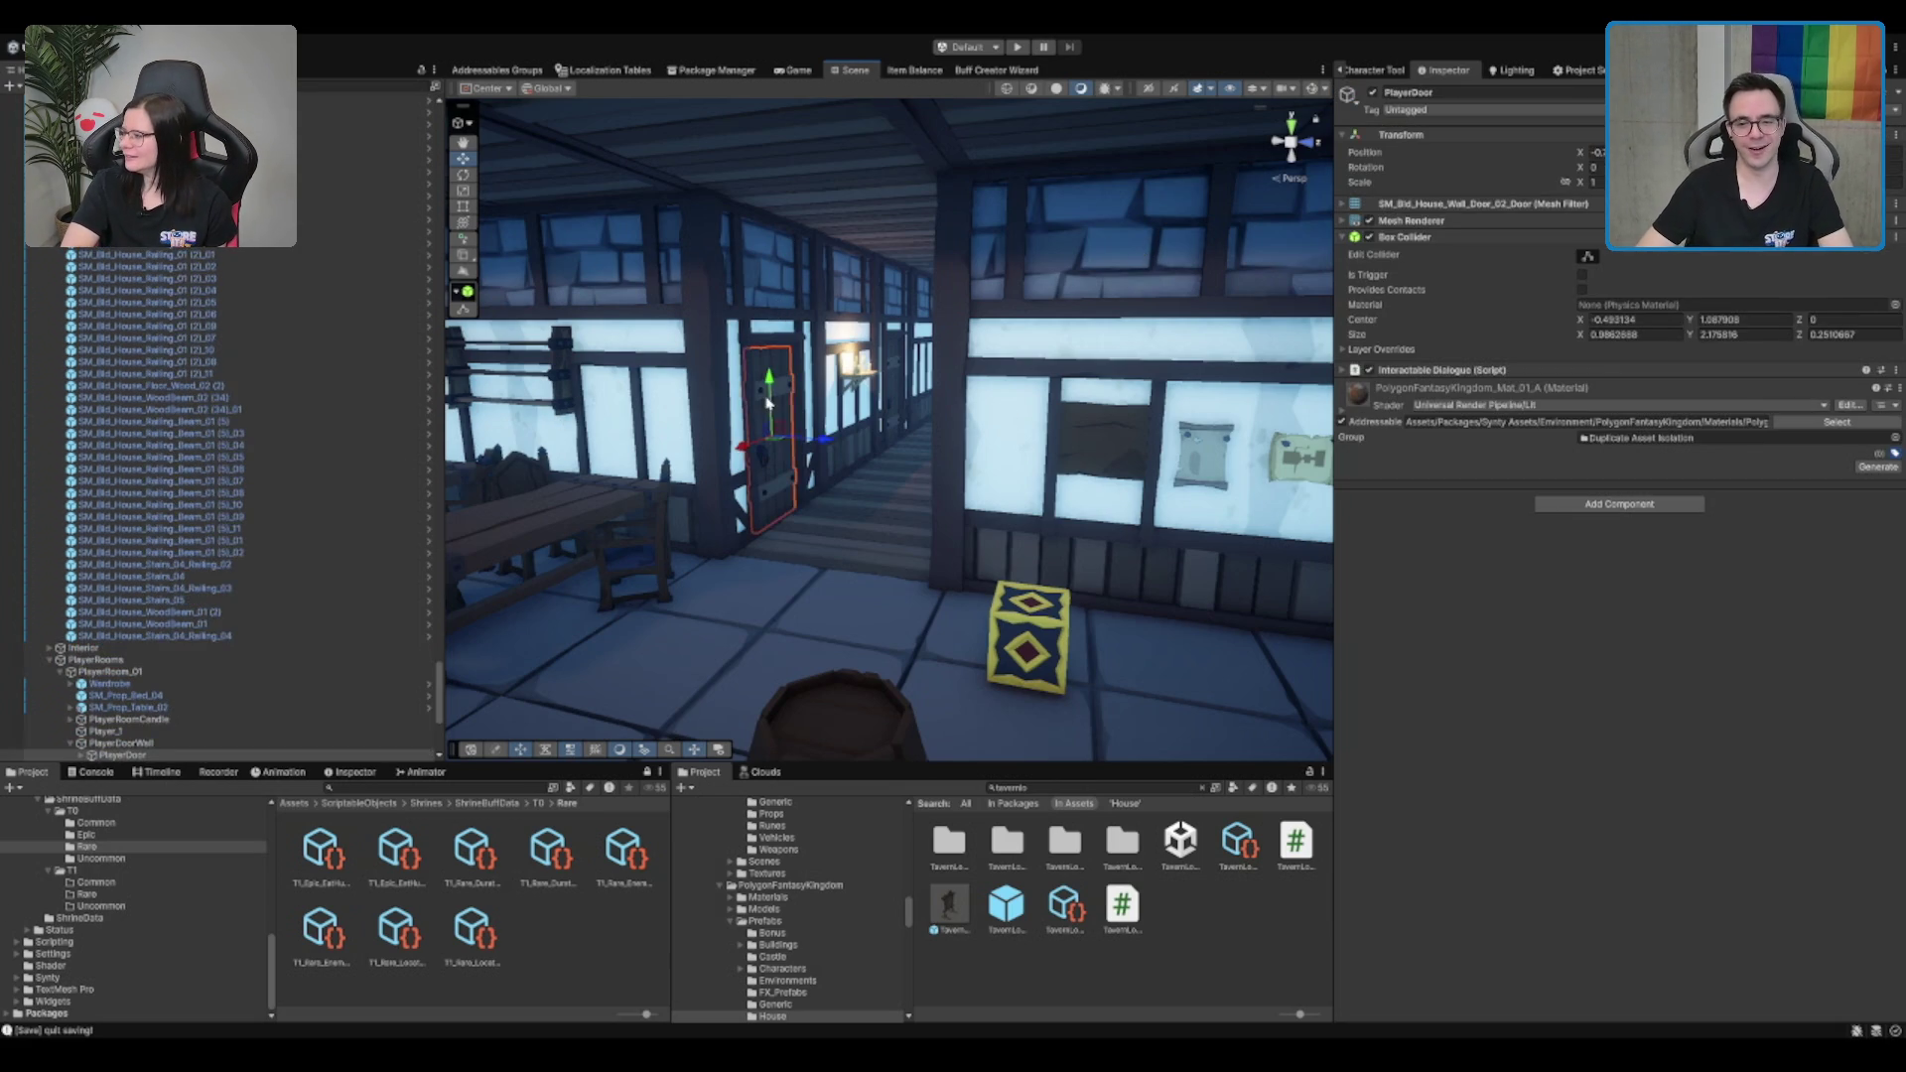
pyautogui.moveTo(1032, 376)
pyautogui.mouseDown()
pyautogui.moveTo(974, 490)
pyautogui.moveTo(1099, 345)
pyautogui.moveTo(830, 432)
pyautogui.moveTo(844, 461)
pyautogui.moveTo(1106, 464)
pyautogui.moveTo(1173, 427)
pyautogui.moveTo(1066, 325)
pyautogui.moveTo(993, 377)
pyautogui.moveTo(846, 413)
pyautogui.mouseUp()
pyautogui.moveTo(1077, 402)
pyautogui.mouseDown()
pyautogui.moveTo(719, 456)
pyautogui.moveTo(993, 397)
pyautogui.moveTo(1332, 264)
pyautogui.mouseUp()
pyautogui.scroll(2, 719, 456)
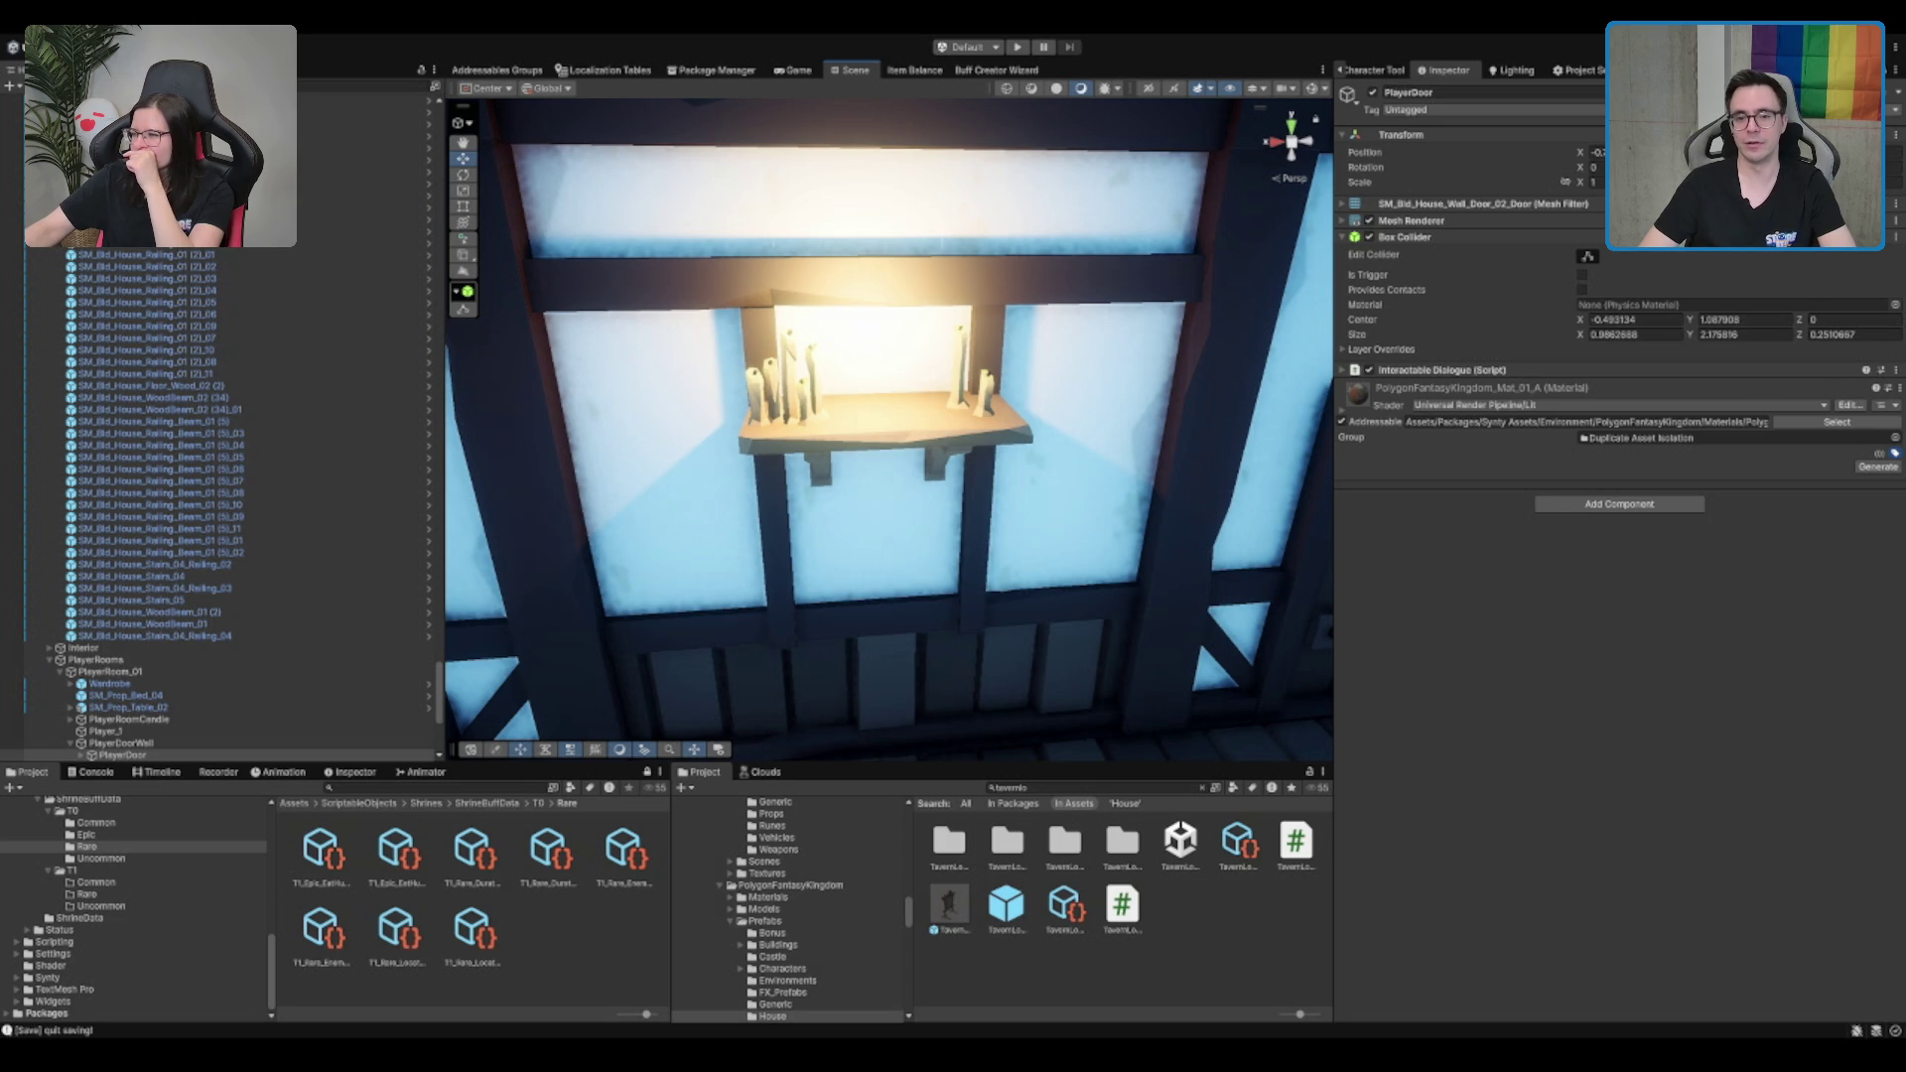
pyautogui.press('f')
pyautogui.scroll(-2, 1151, 285)
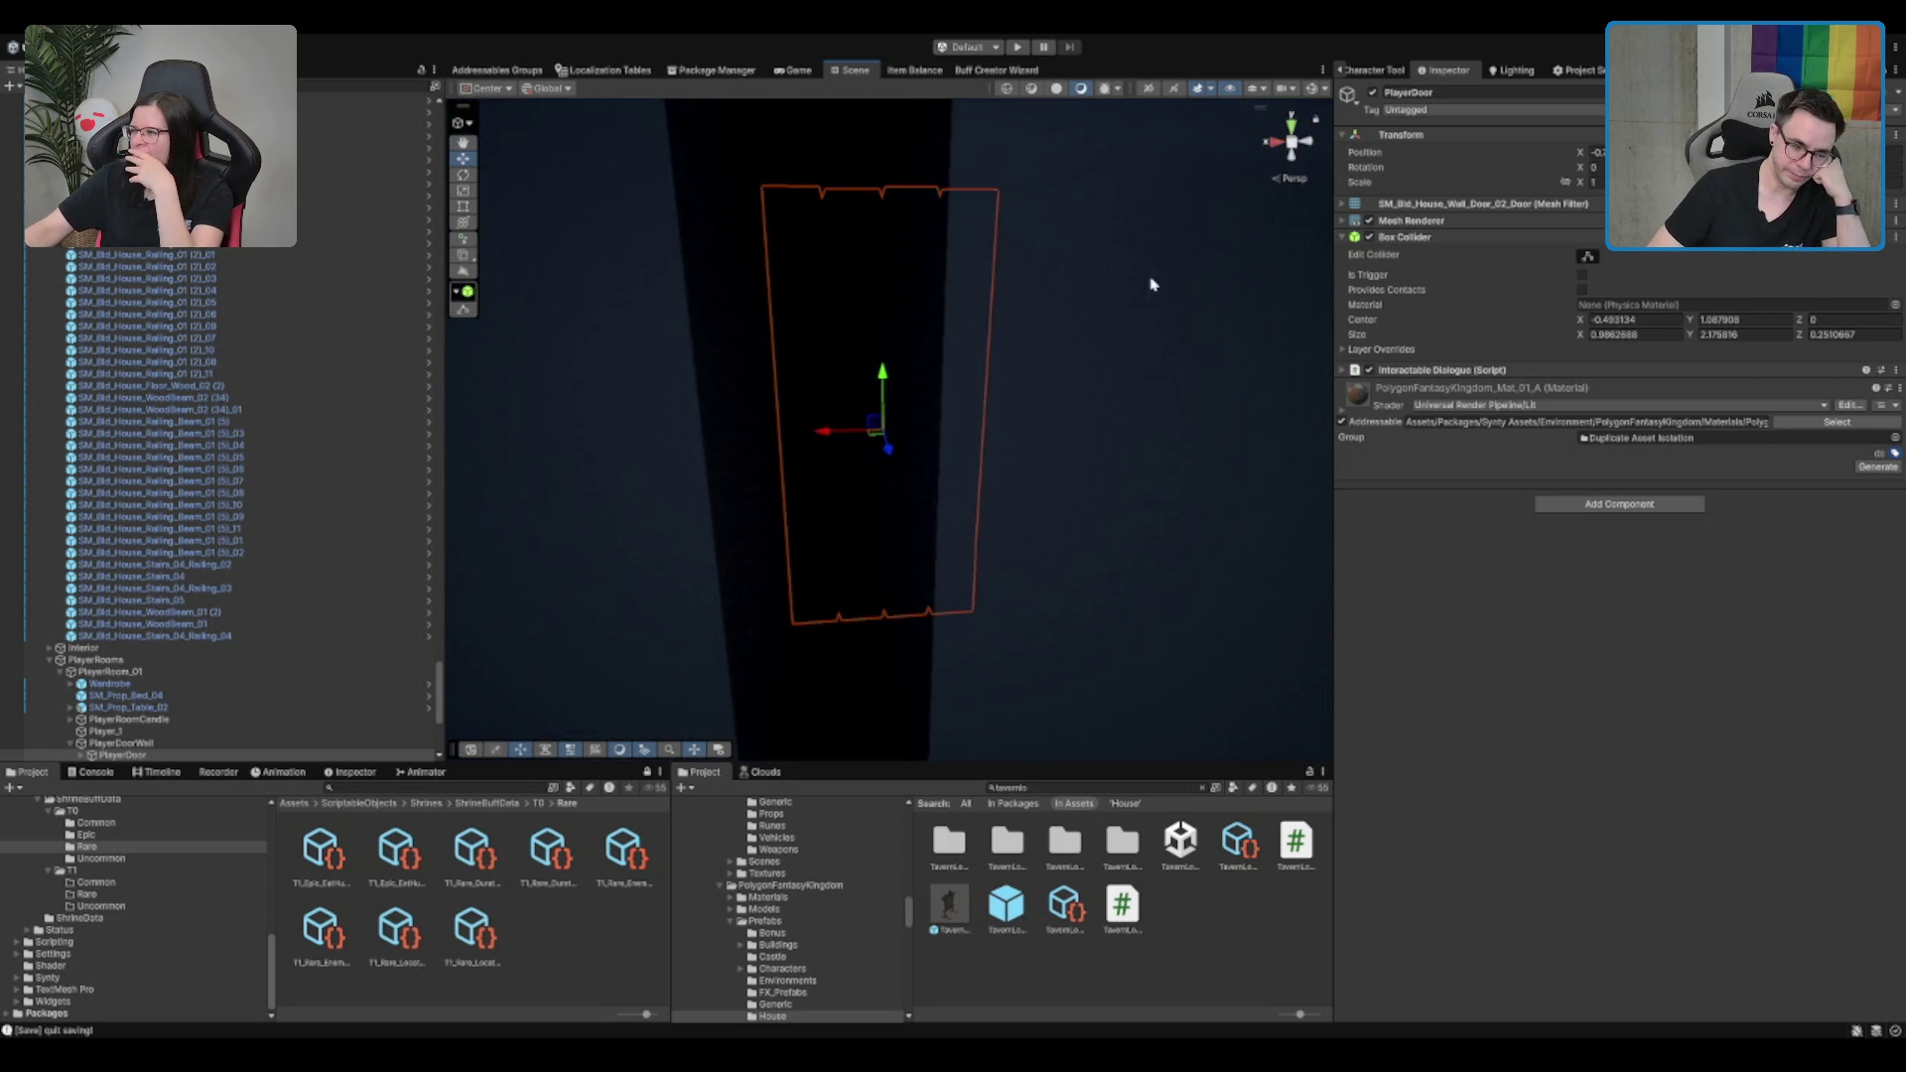
pyautogui.moveTo(1115, 281)
pyautogui.mouseDown()
pyautogui.moveTo(982, 358)
pyautogui.moveTo(865, 479)
pyautogui.moveTo(1084, 456)
pyautogui.mouseUp()
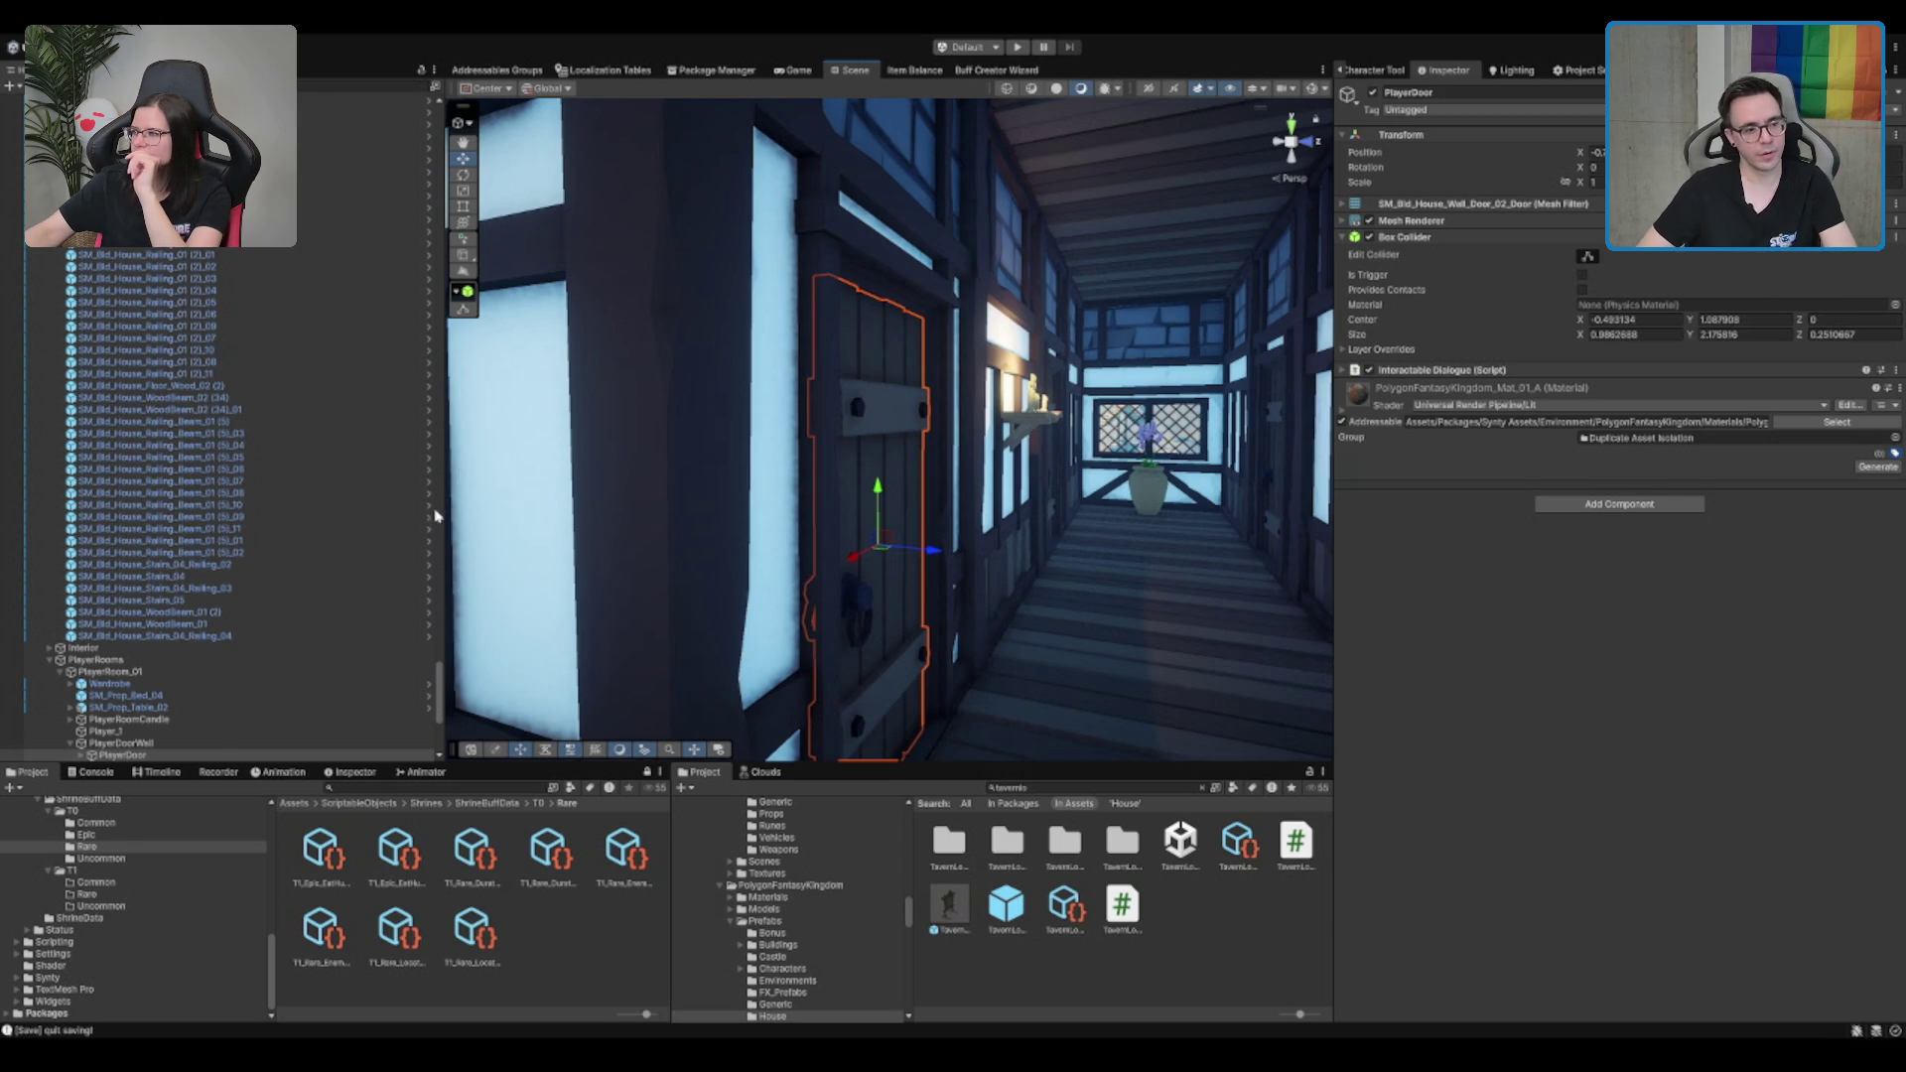
pyautogui.press('Left')
pyautogui.press('Left')
pyautogui.press('Left')
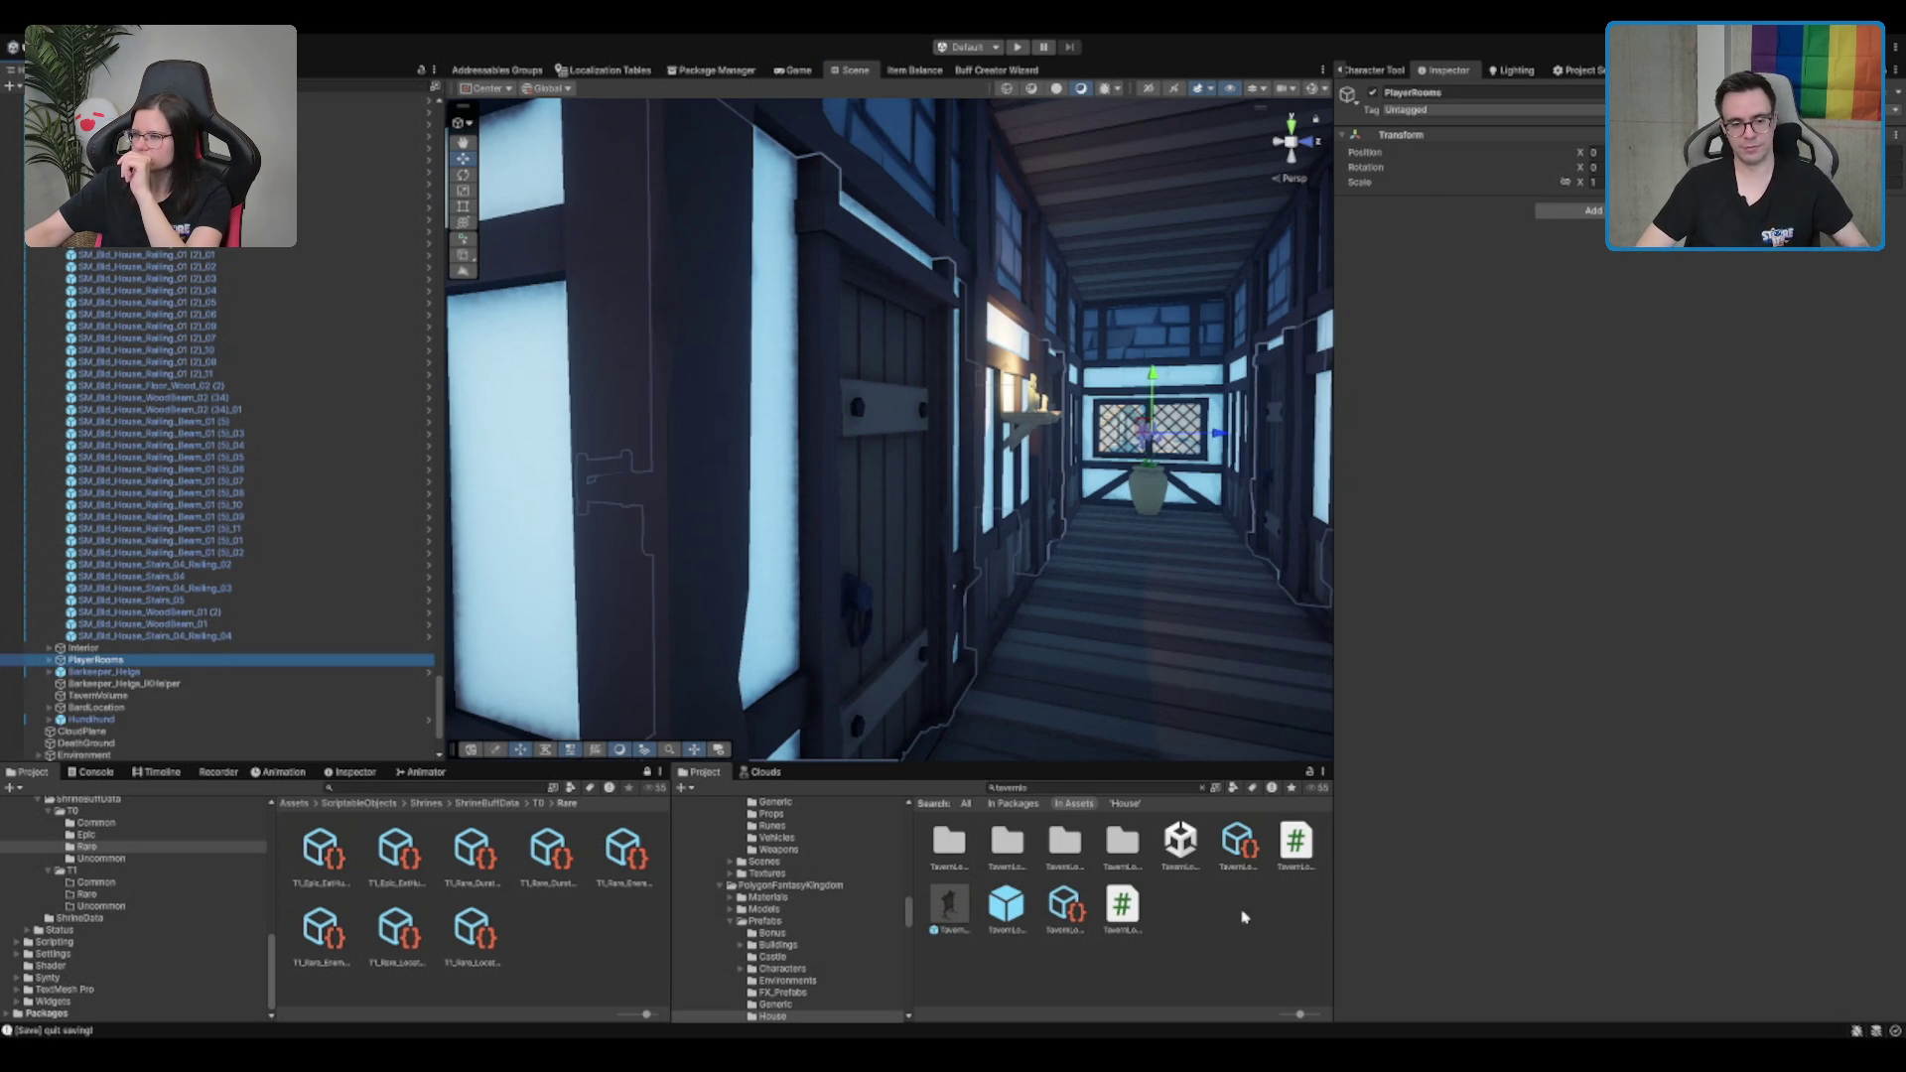
# In the Project window, collapse Synty Assets and Packages, then move down to the Prefabs folder
pyautogui.click(800, 852)
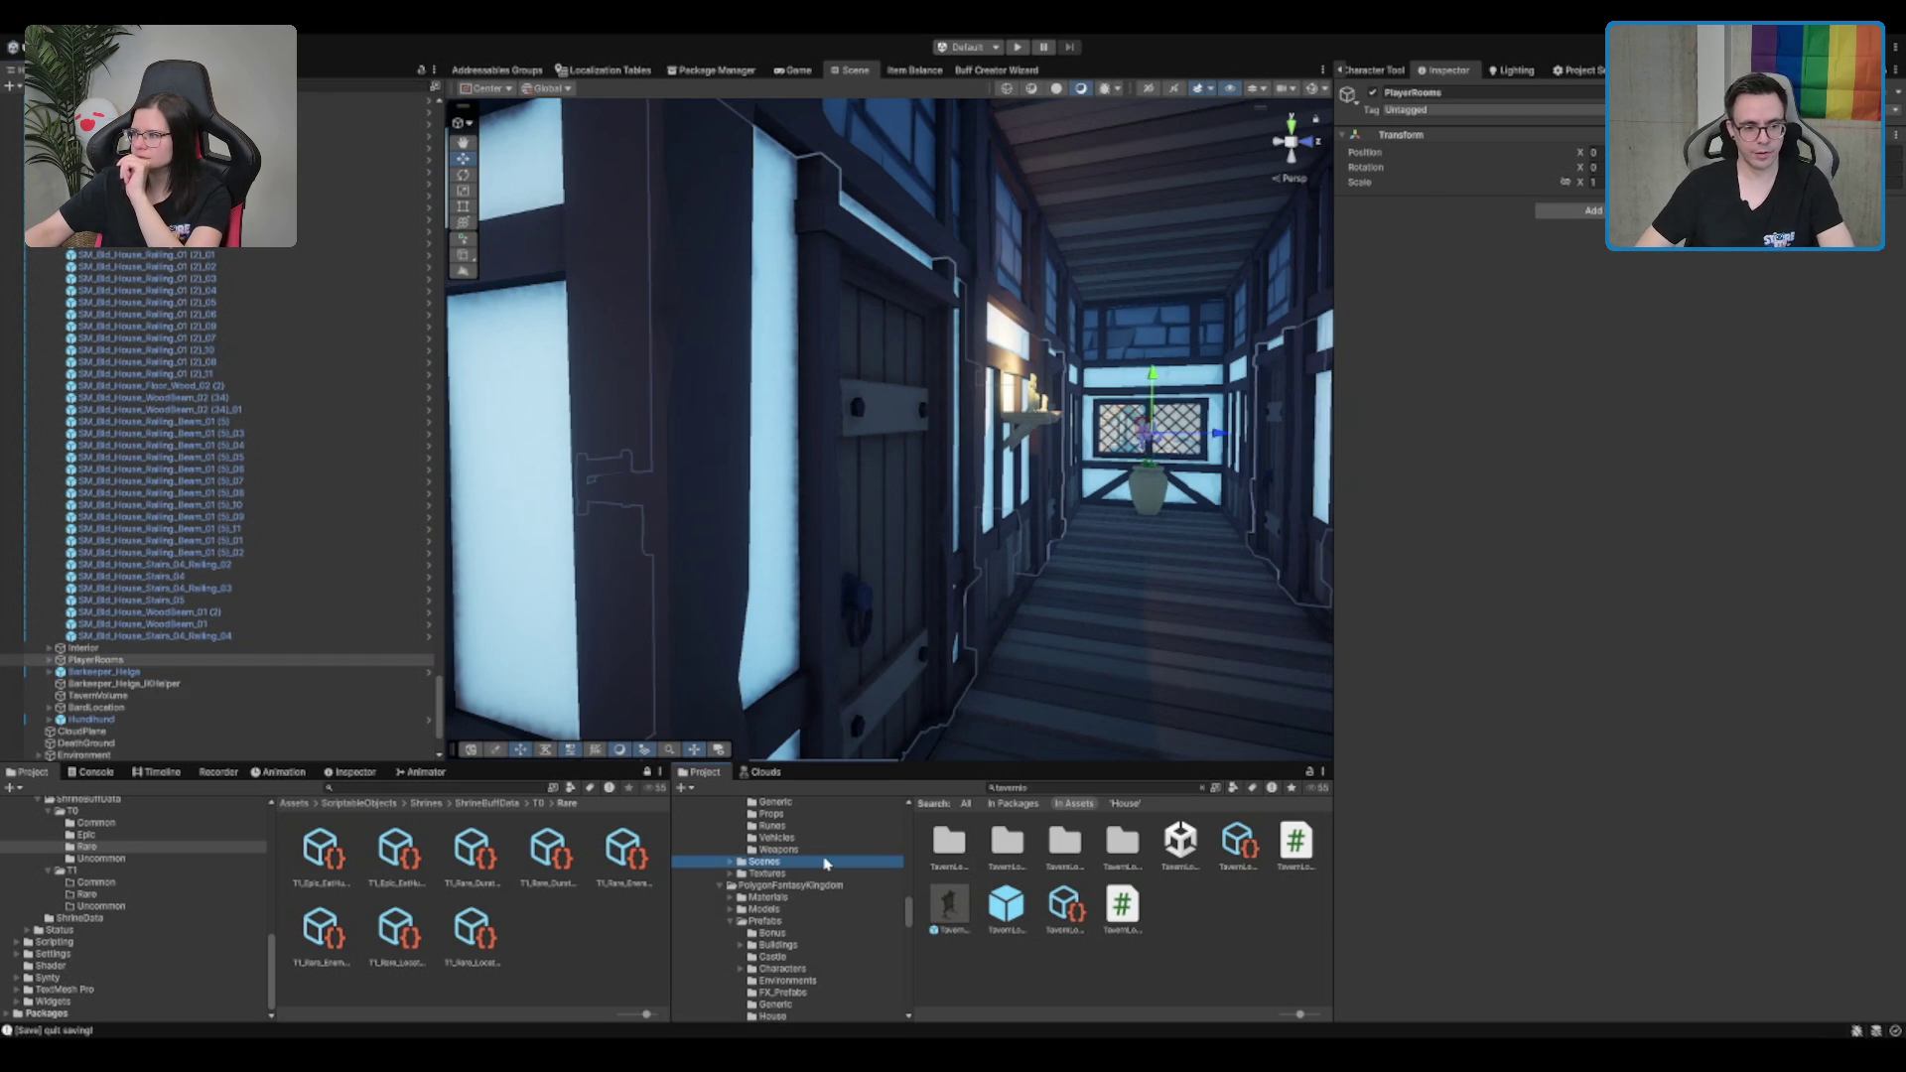
pyautogui.scroll(-2, 820, 861)
pyautogui.press('Left')
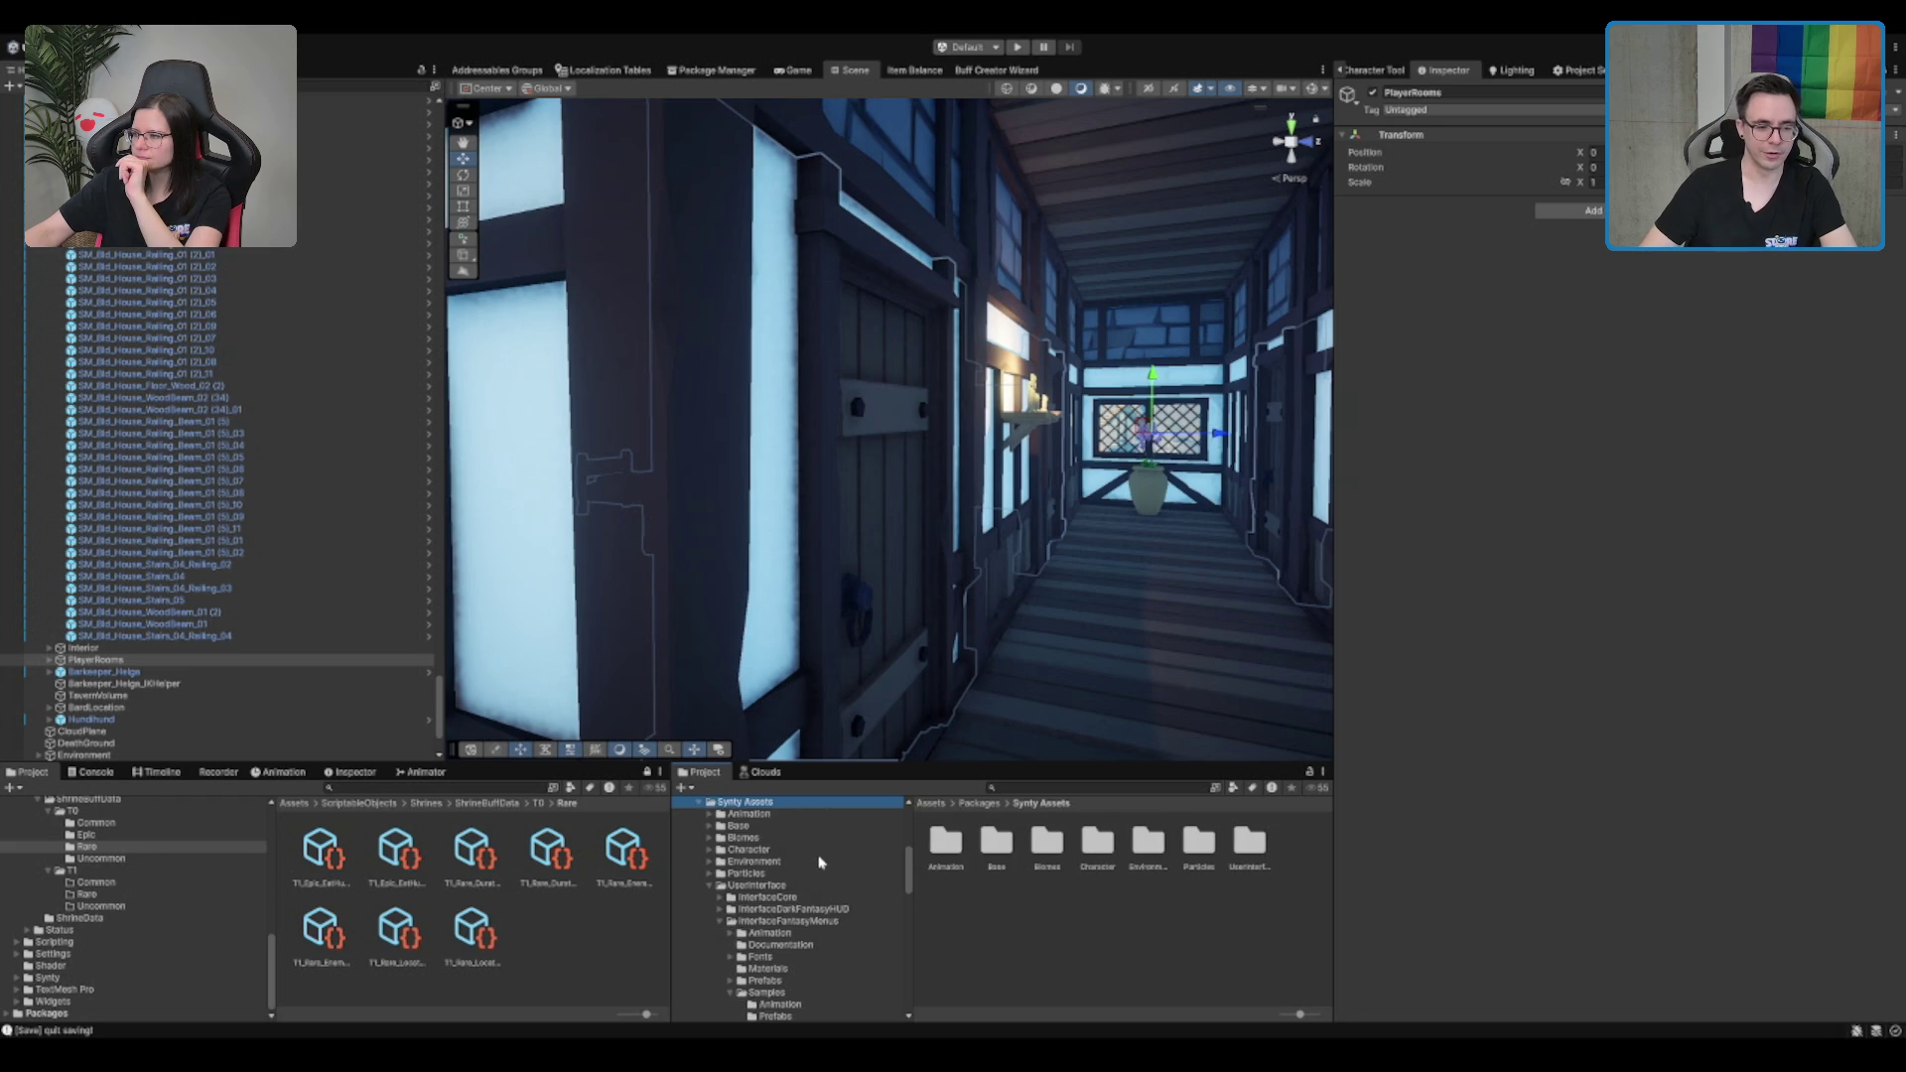
pyautogui.press('Left')
pyautogui.press('Up')
pyautogui.press('Up')
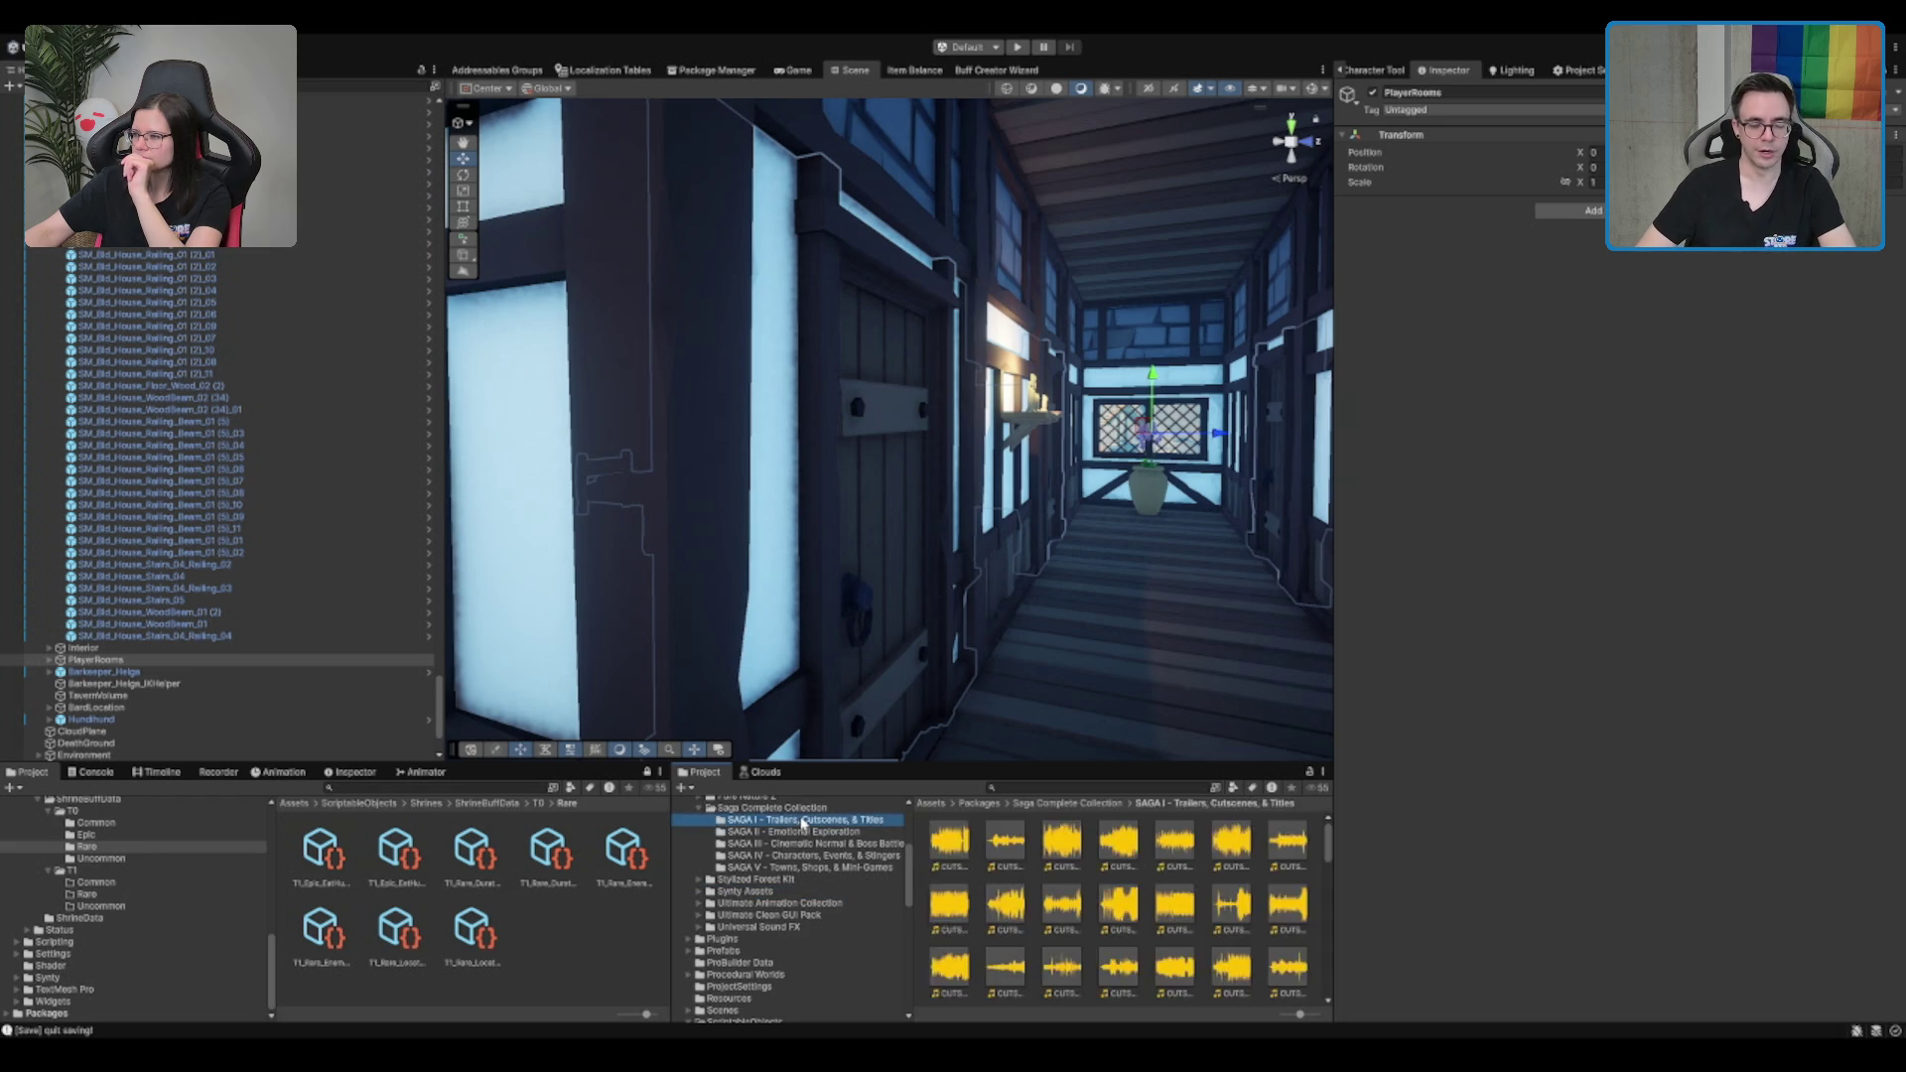
pyautogui.scroll(4, 825, 993)
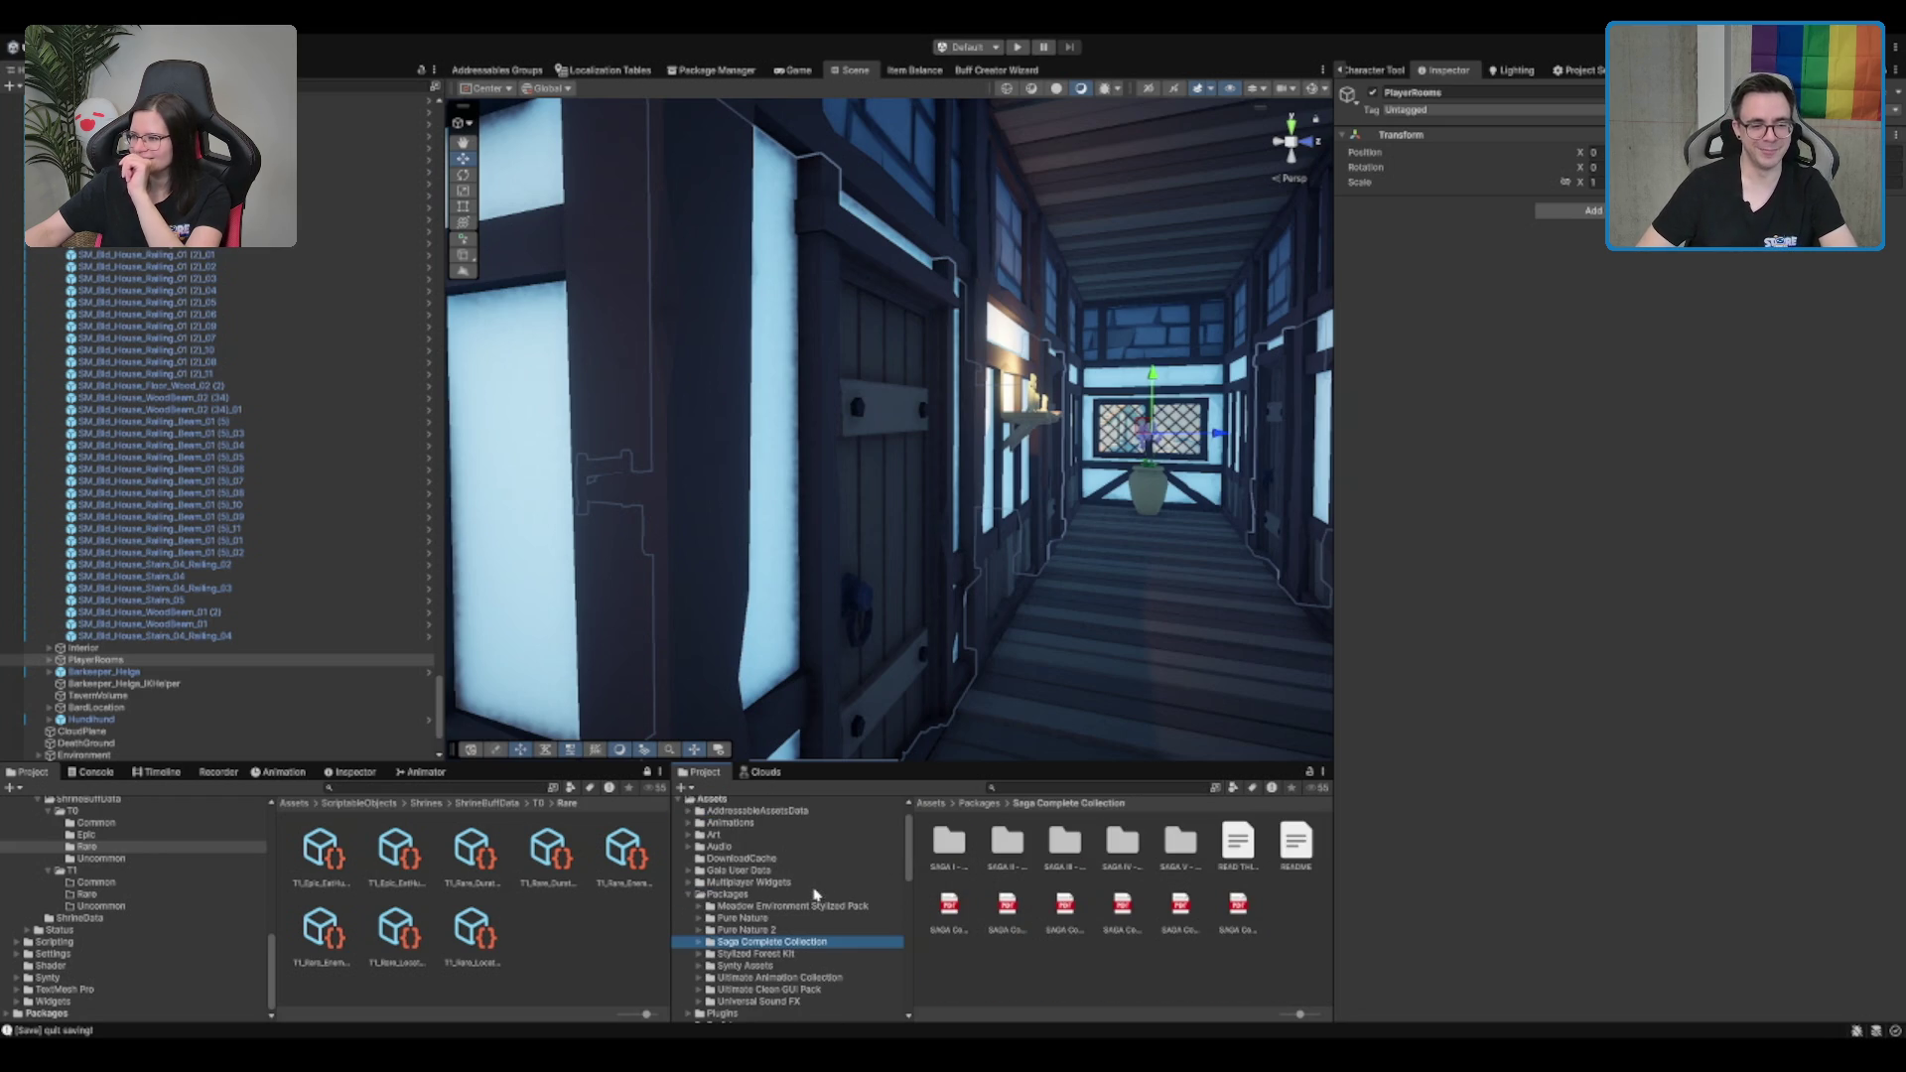
pyautogui.click(792, 897)
pyautogui.press('Left')
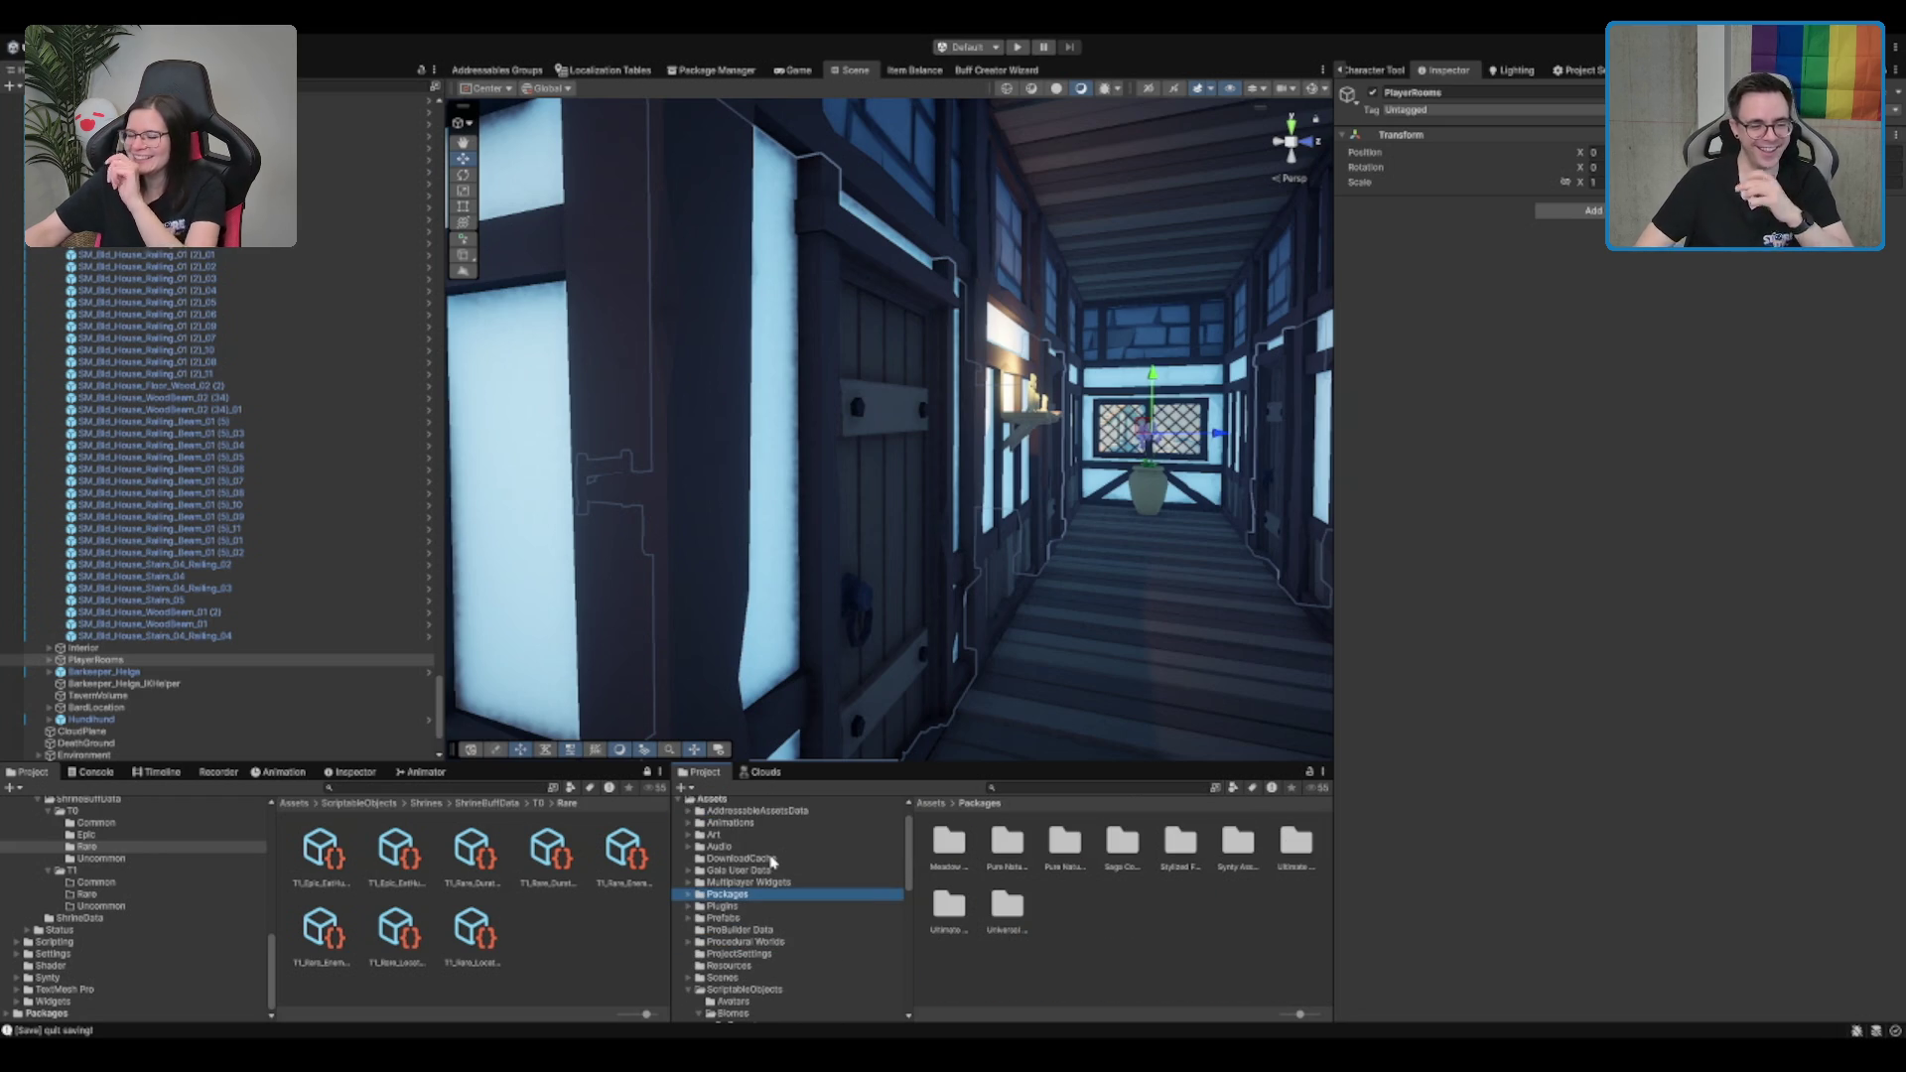
pyautogui.press('Down')
pyautogui.press('Down')
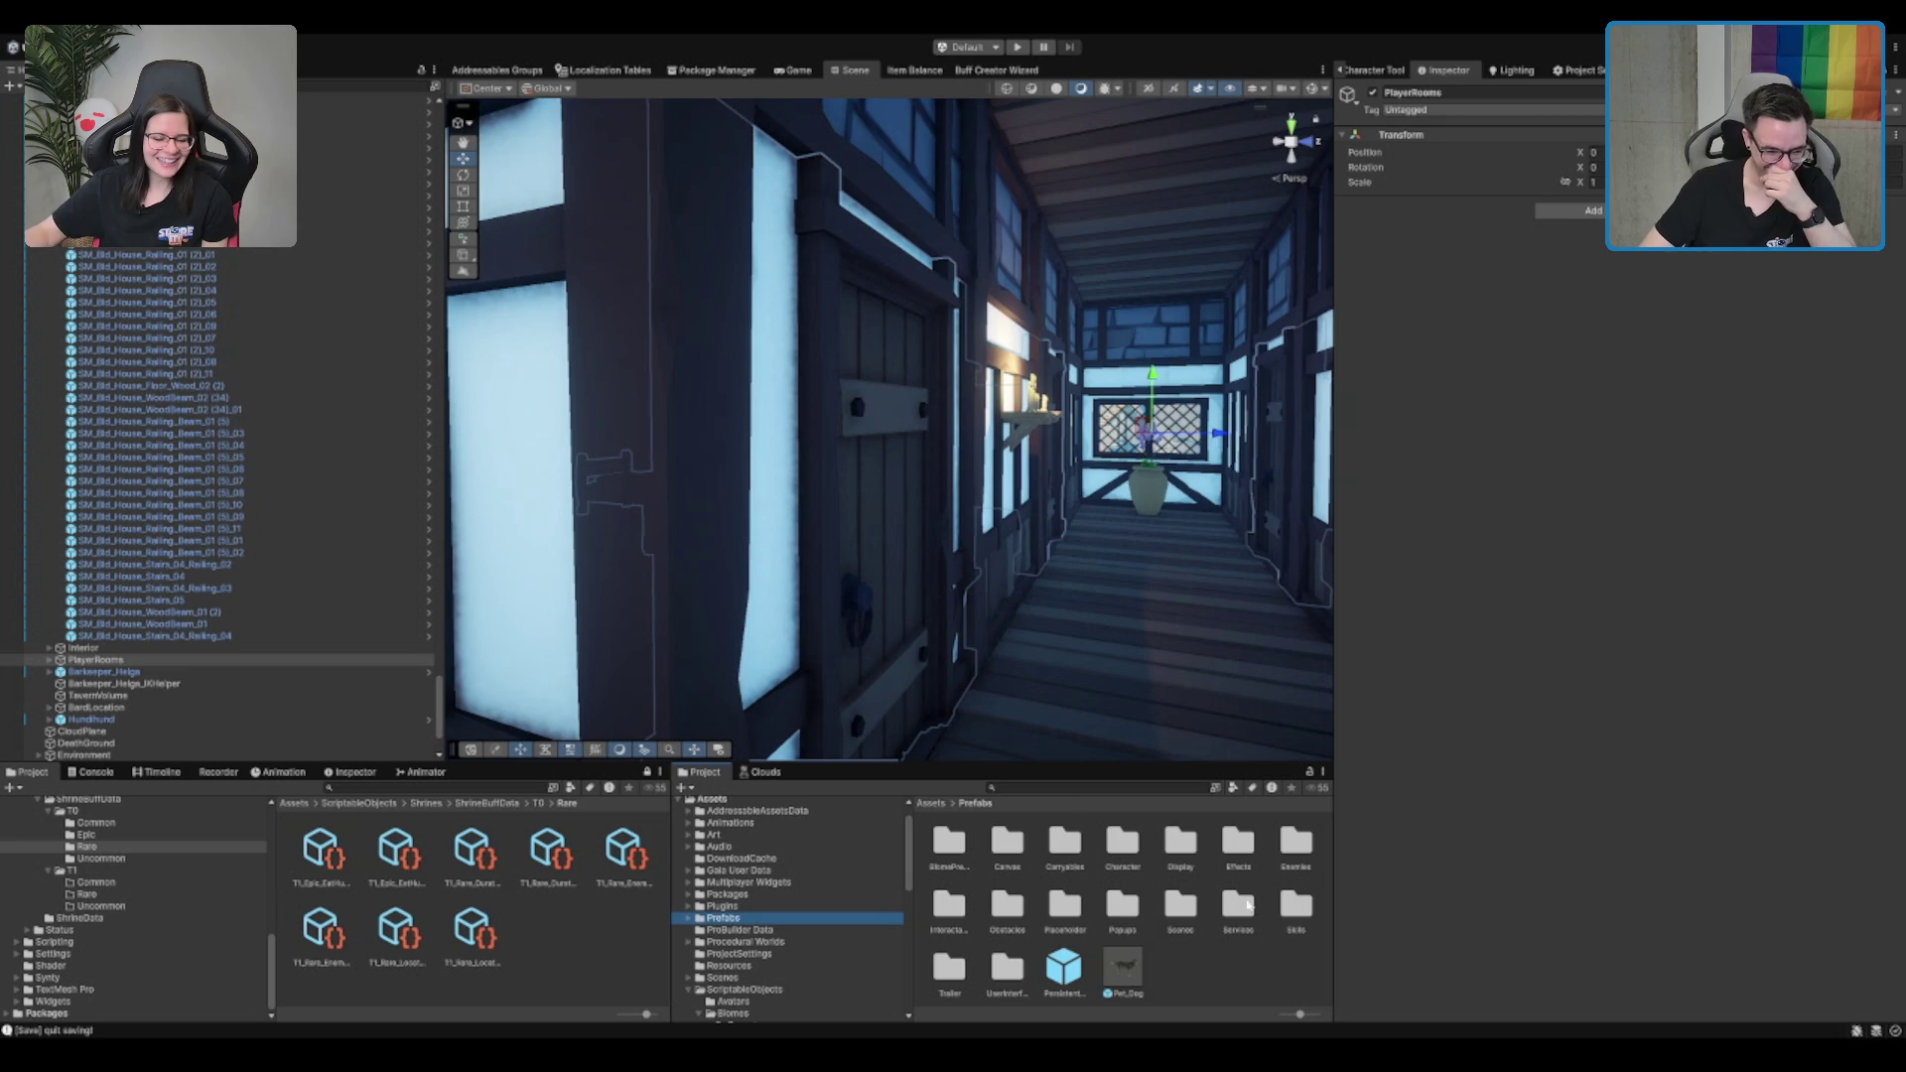
# In PersistentPlayer, add Object beside Default and PW_Object in PlayerCinemachineCamera's Third Person Follow collision filter
pyautogui.doubleClick(1080, 965)
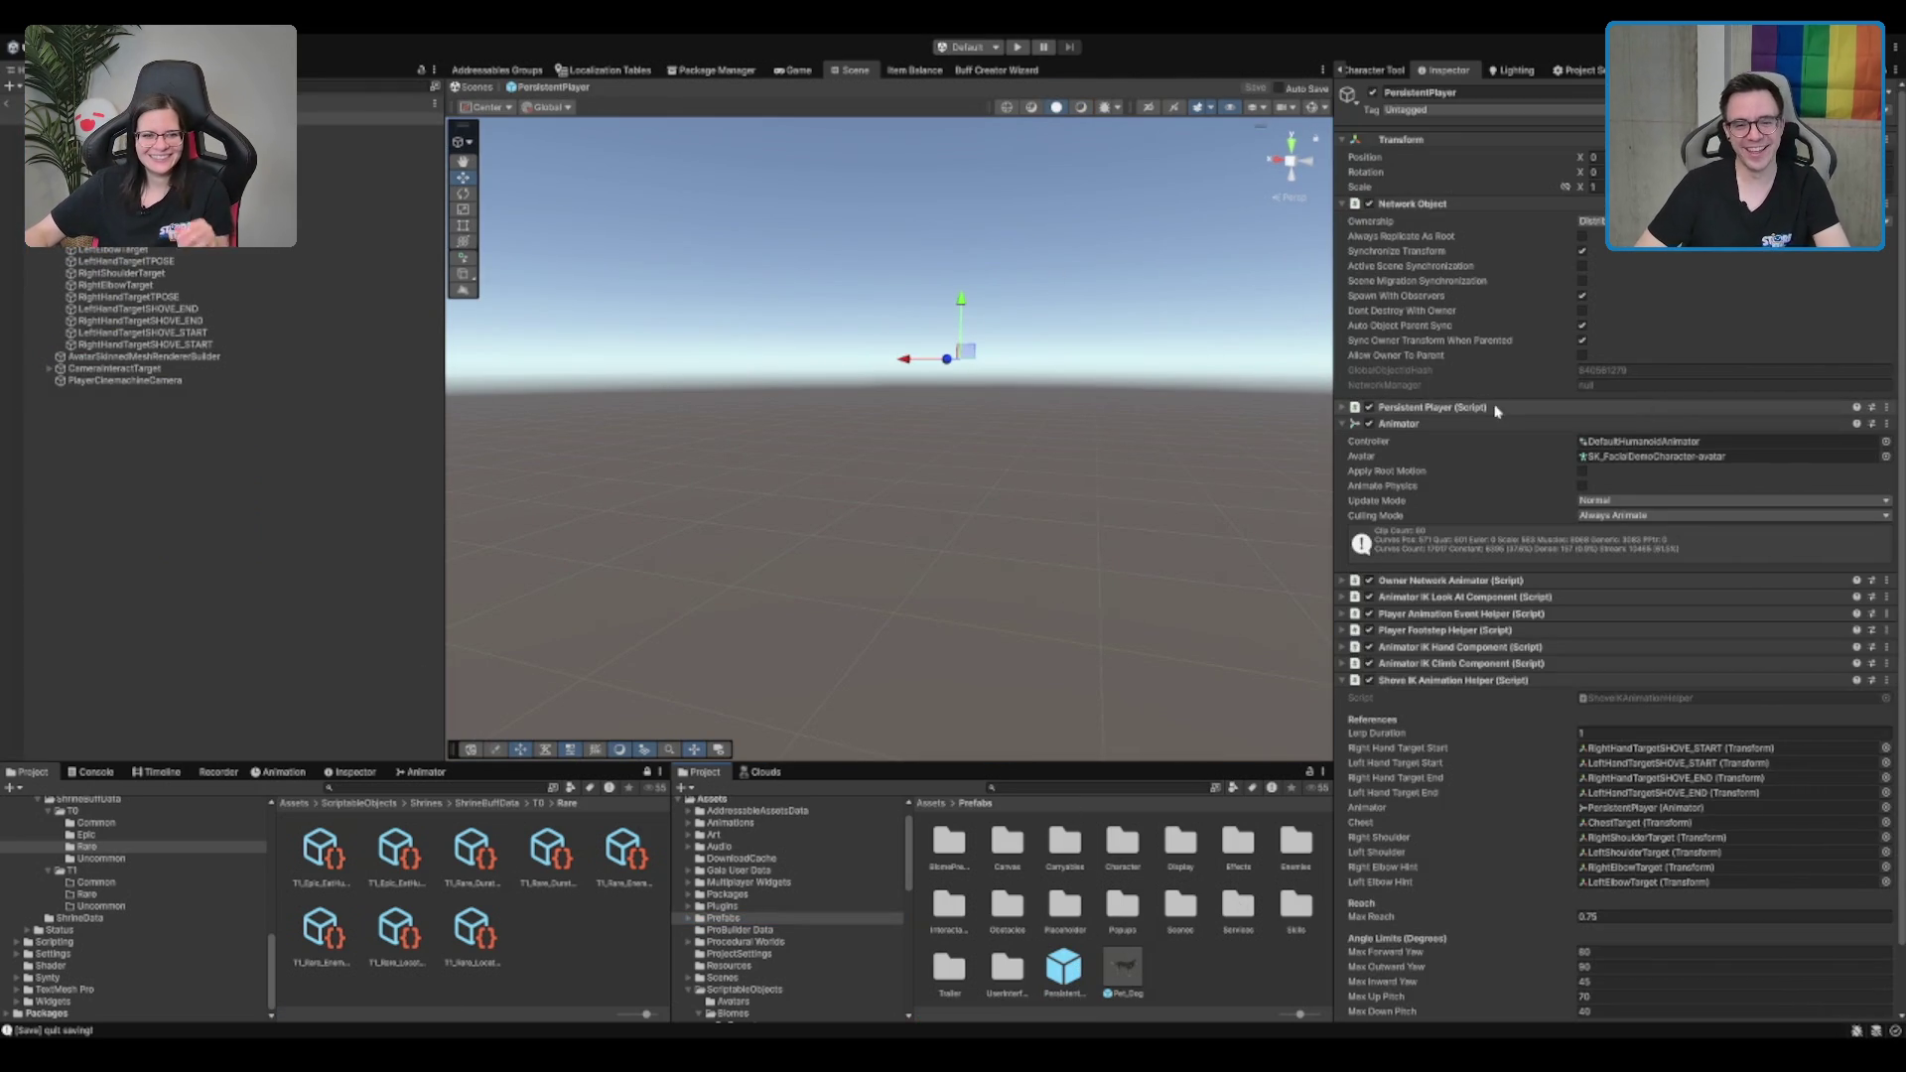
pyautogui.click(1439, 423)
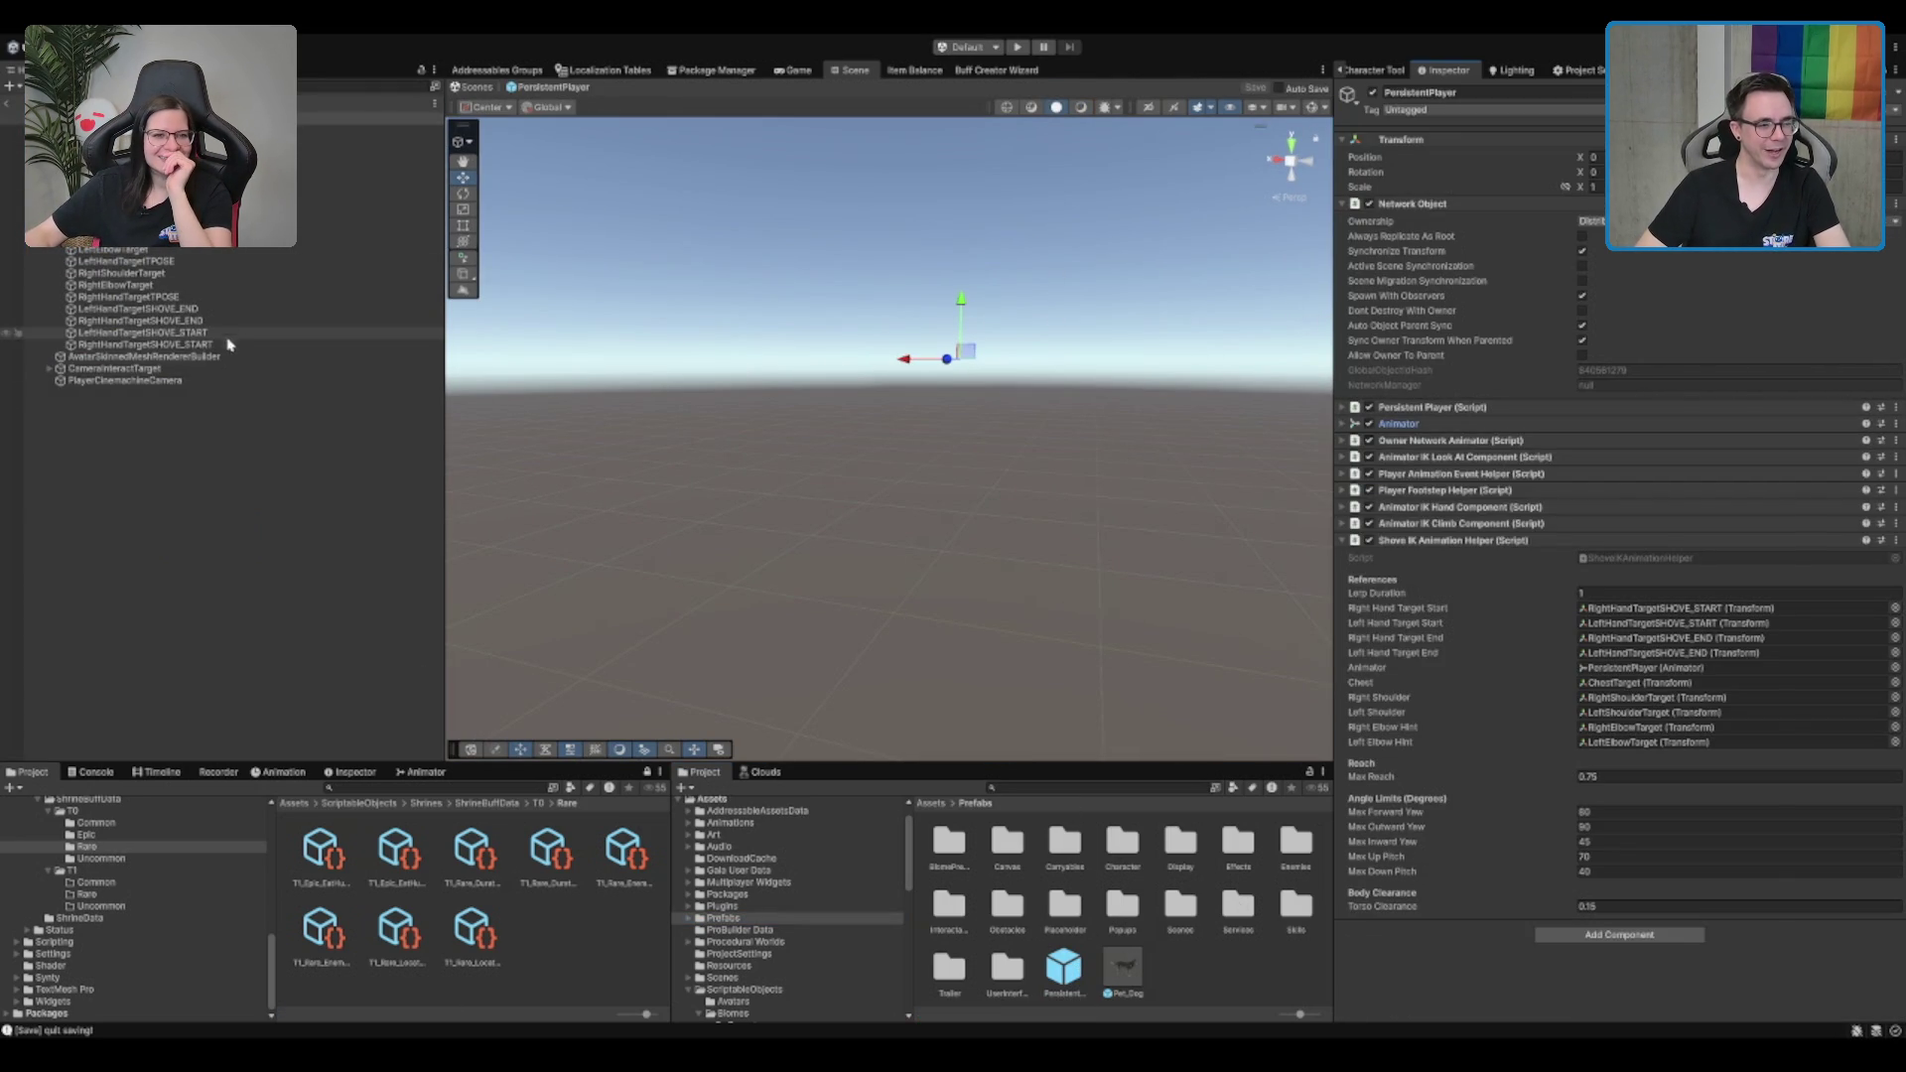
pyautogui.click(192, 381)
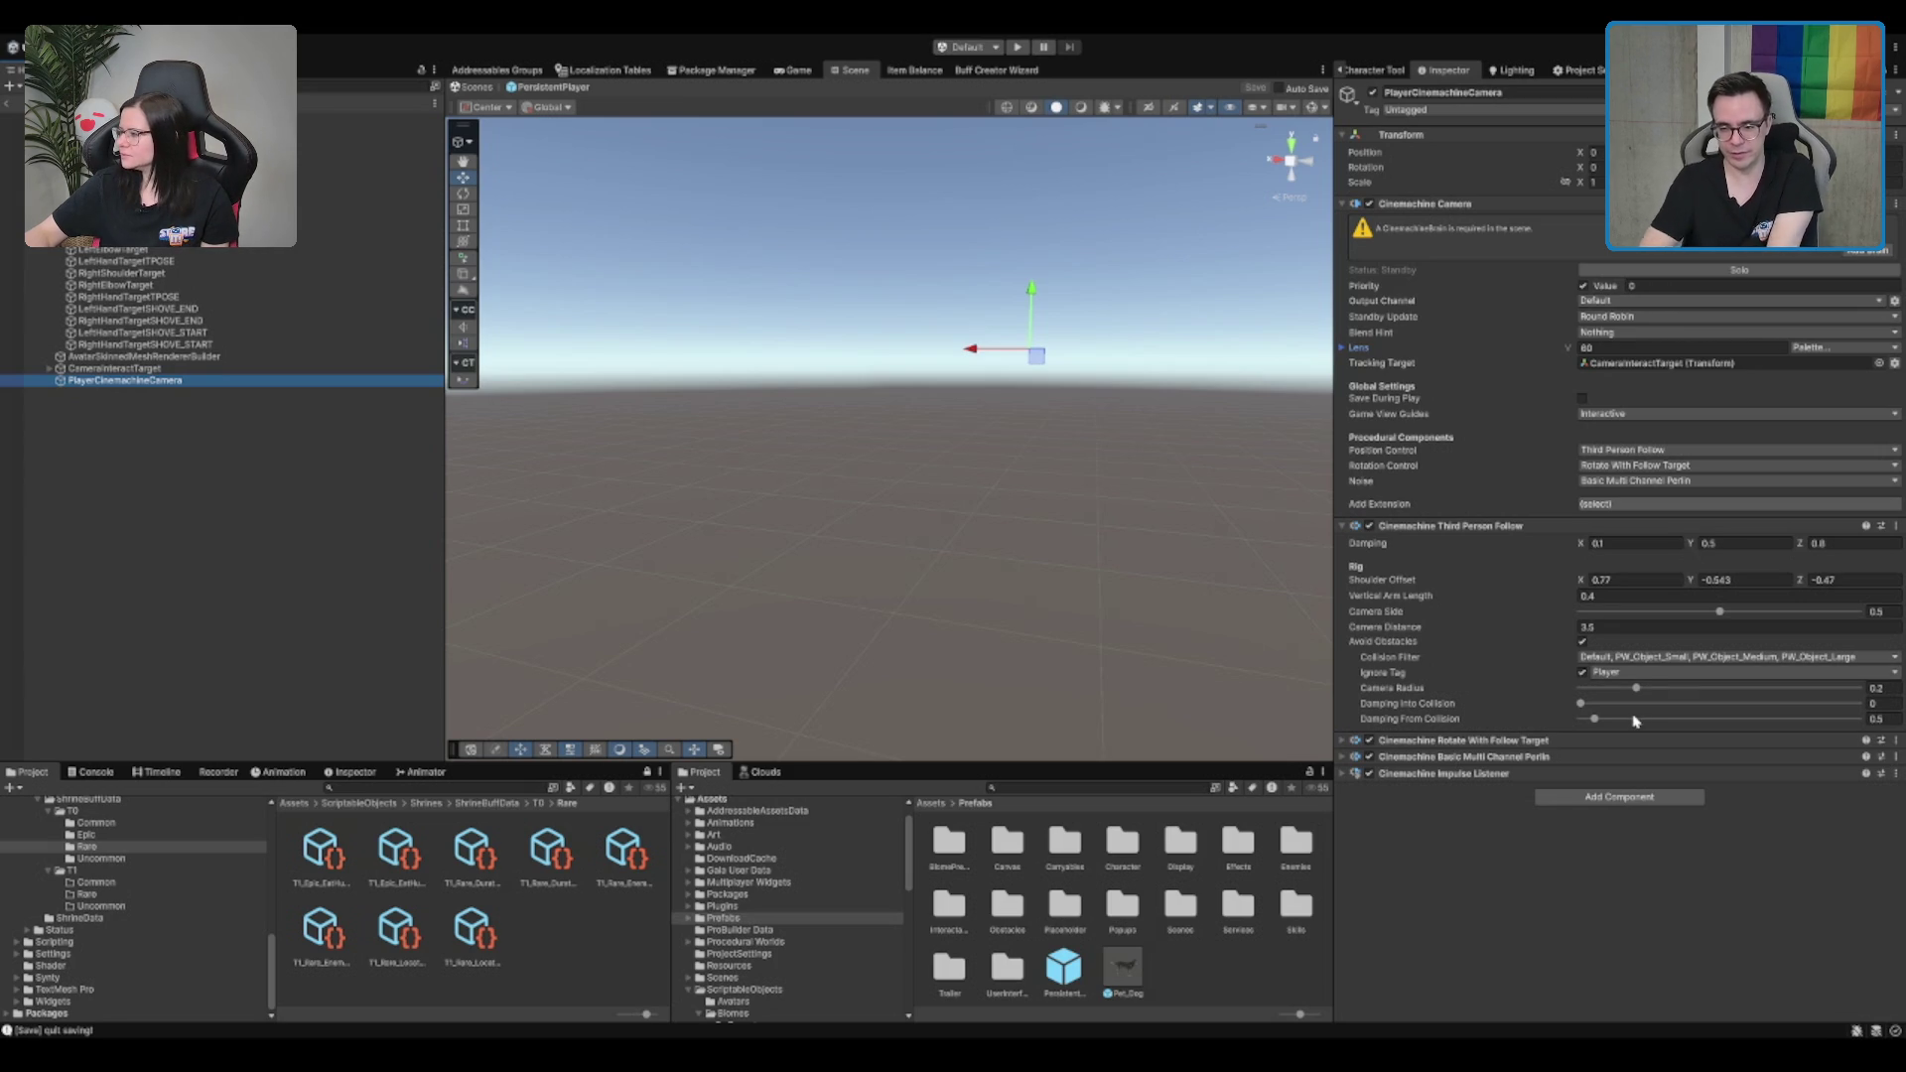
pyautogui.click(1719, 659)
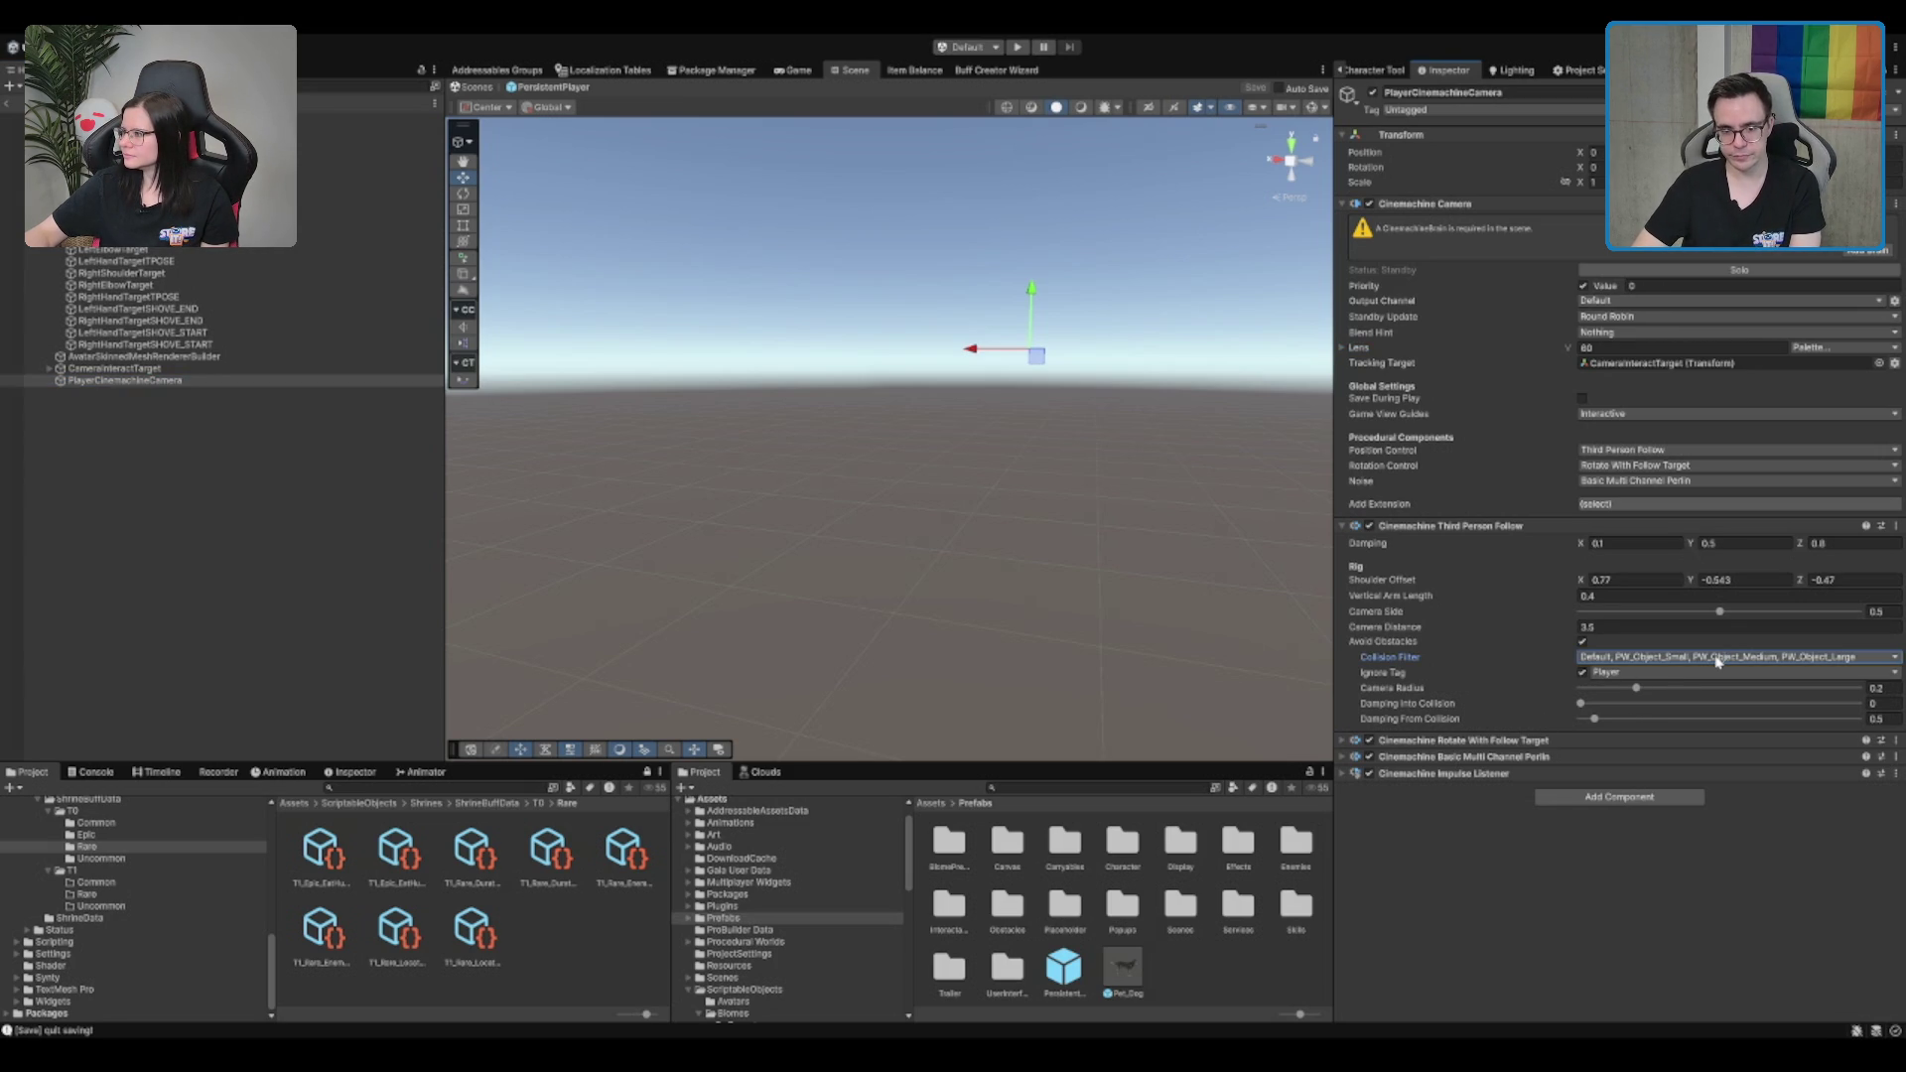
pyautogui.click(1639, 812)
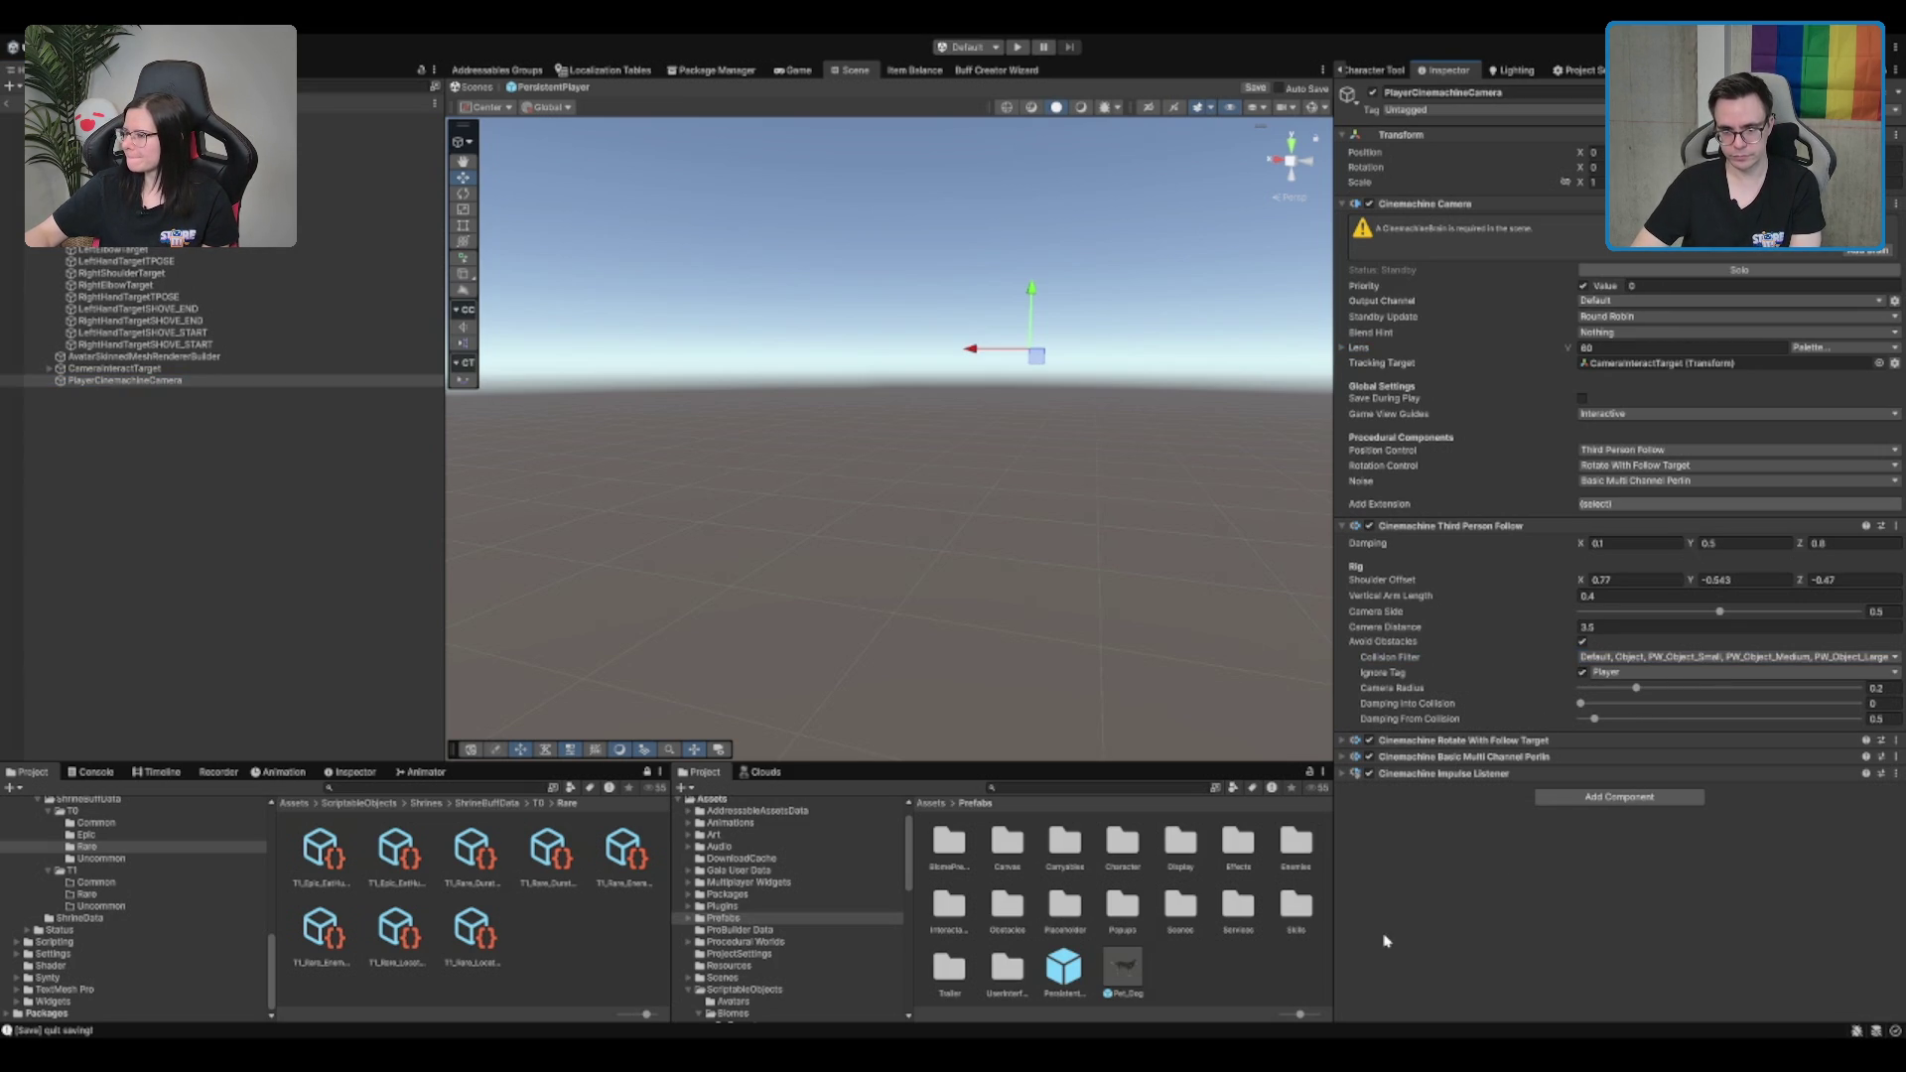
pyautogui.click(1588, 657)
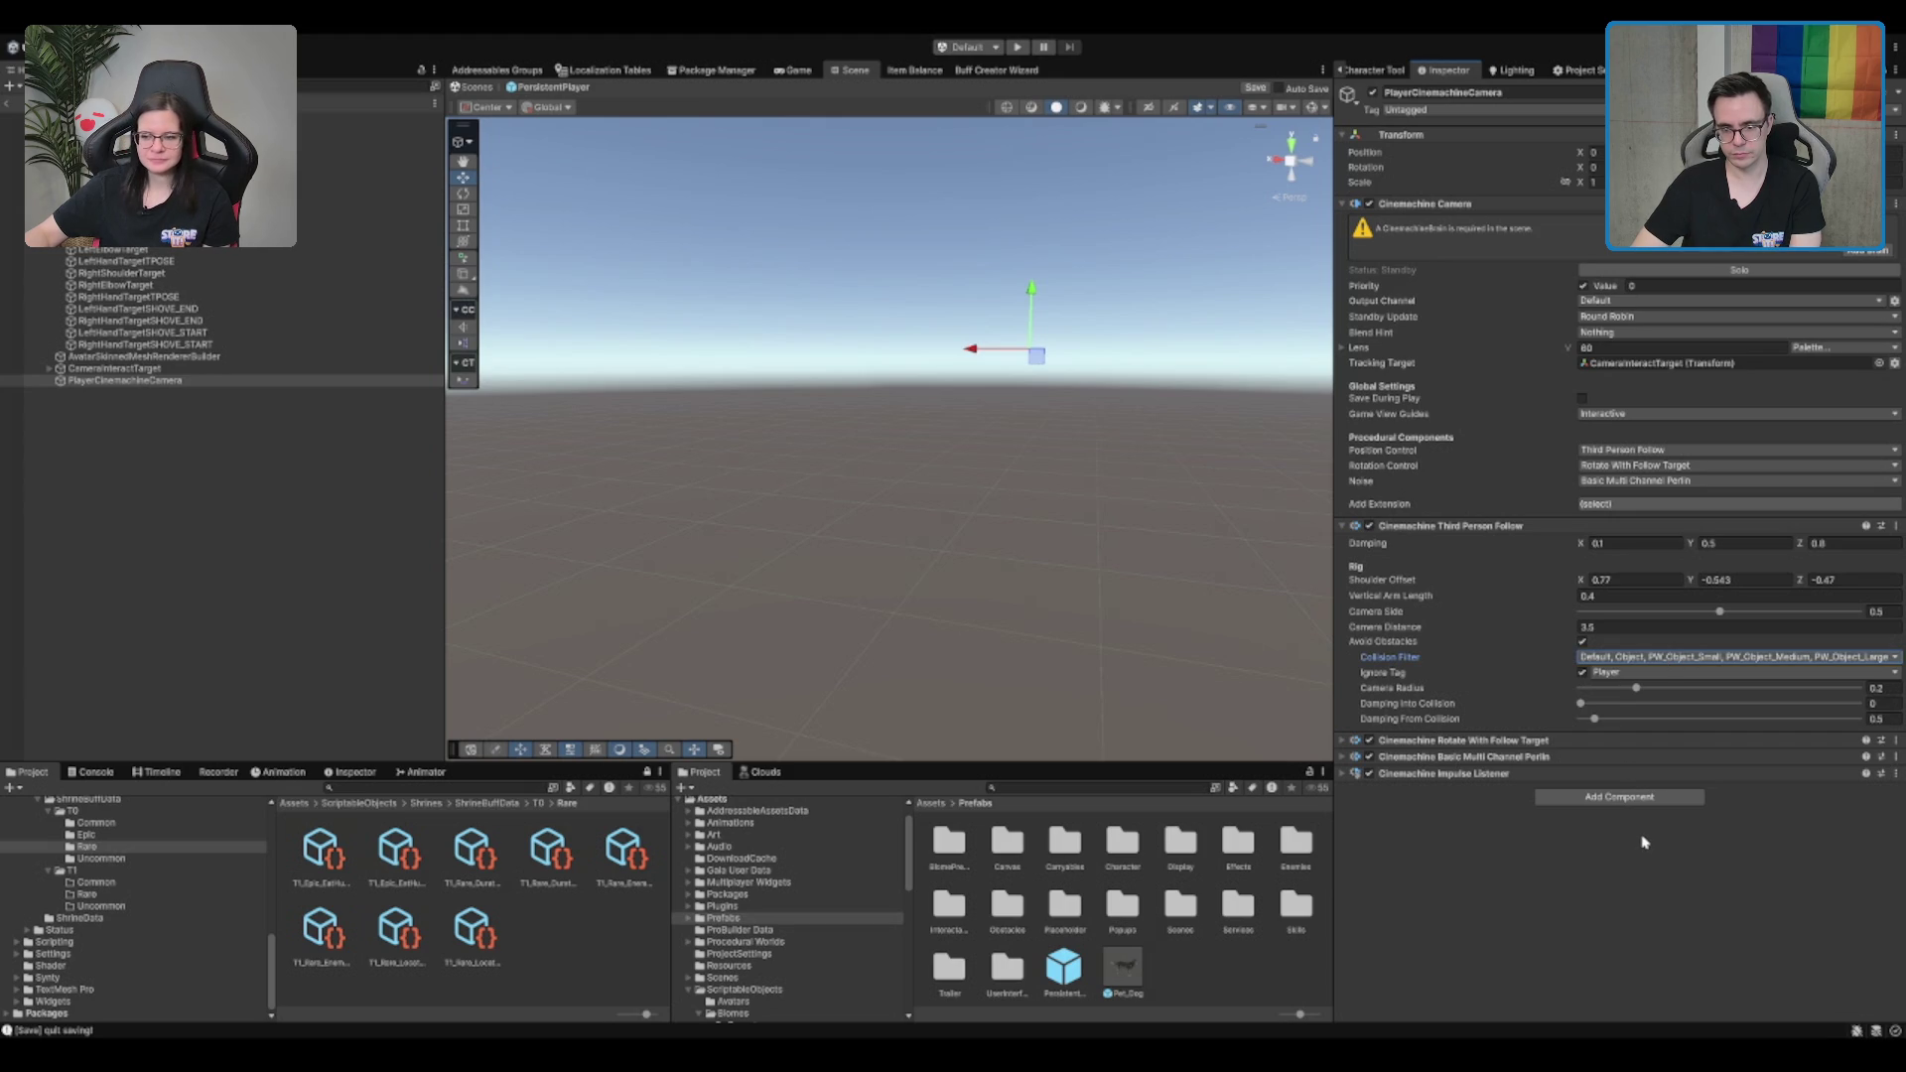
pyautogui.click(1643, 844)
pyautogui.click(1042, 554)
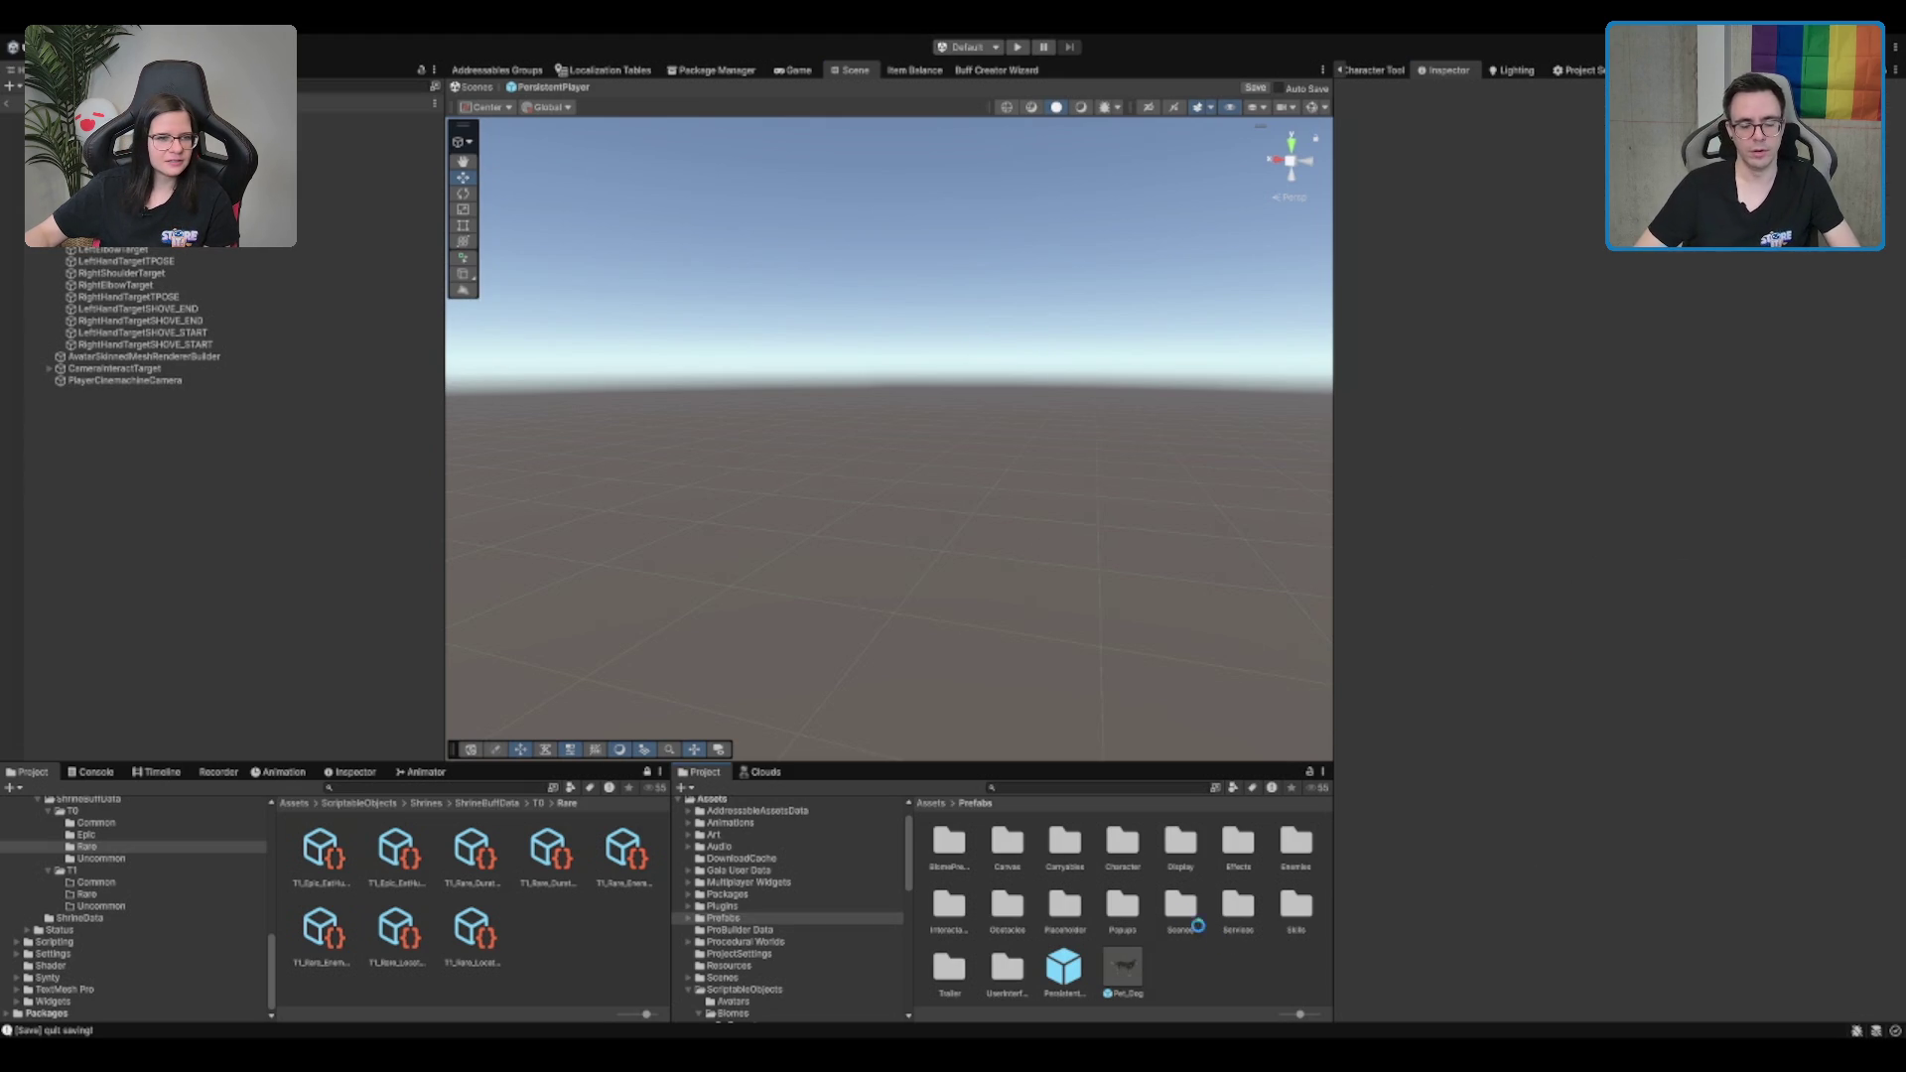
# Run and stop a play test, then select the Boot scene in Assets/Scenes
pyautogui.click(1017, 46)
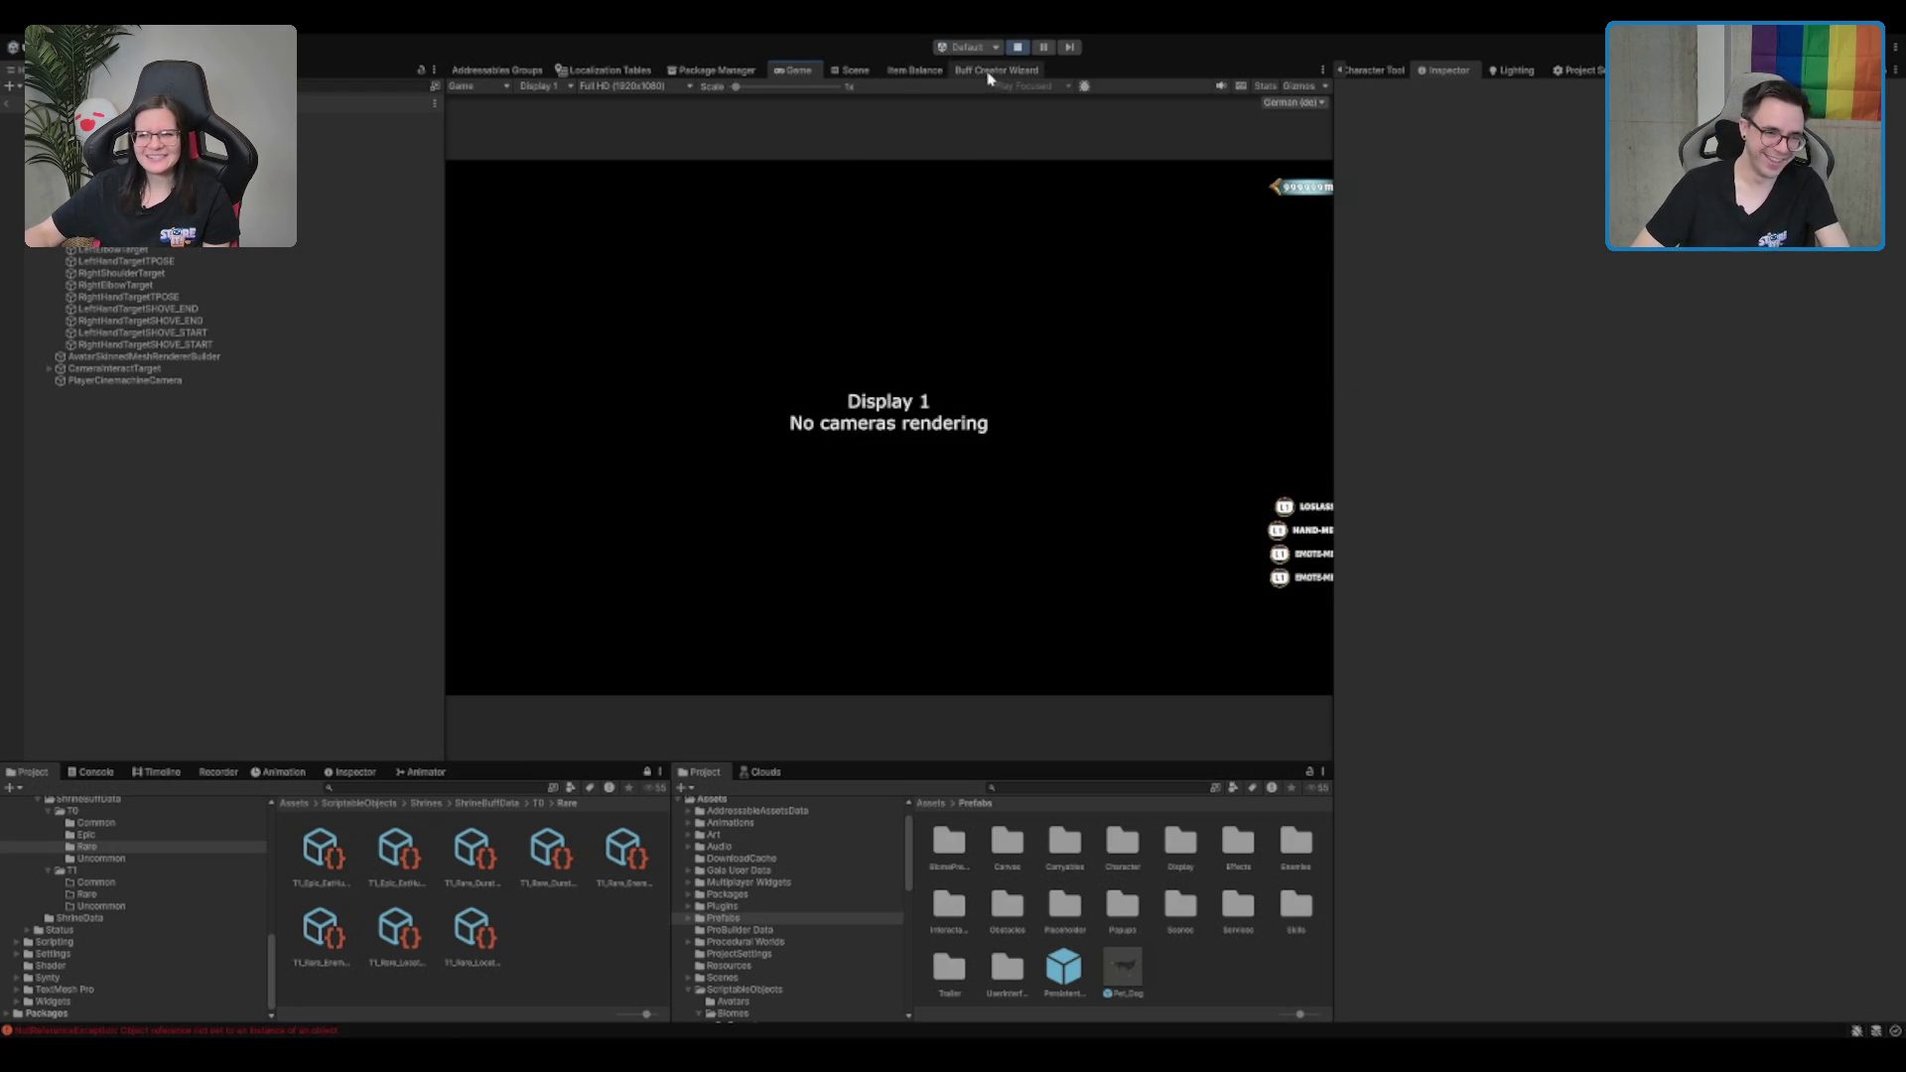
pyautogui.click(1018, 47)
pyautogui.click(770, 979)
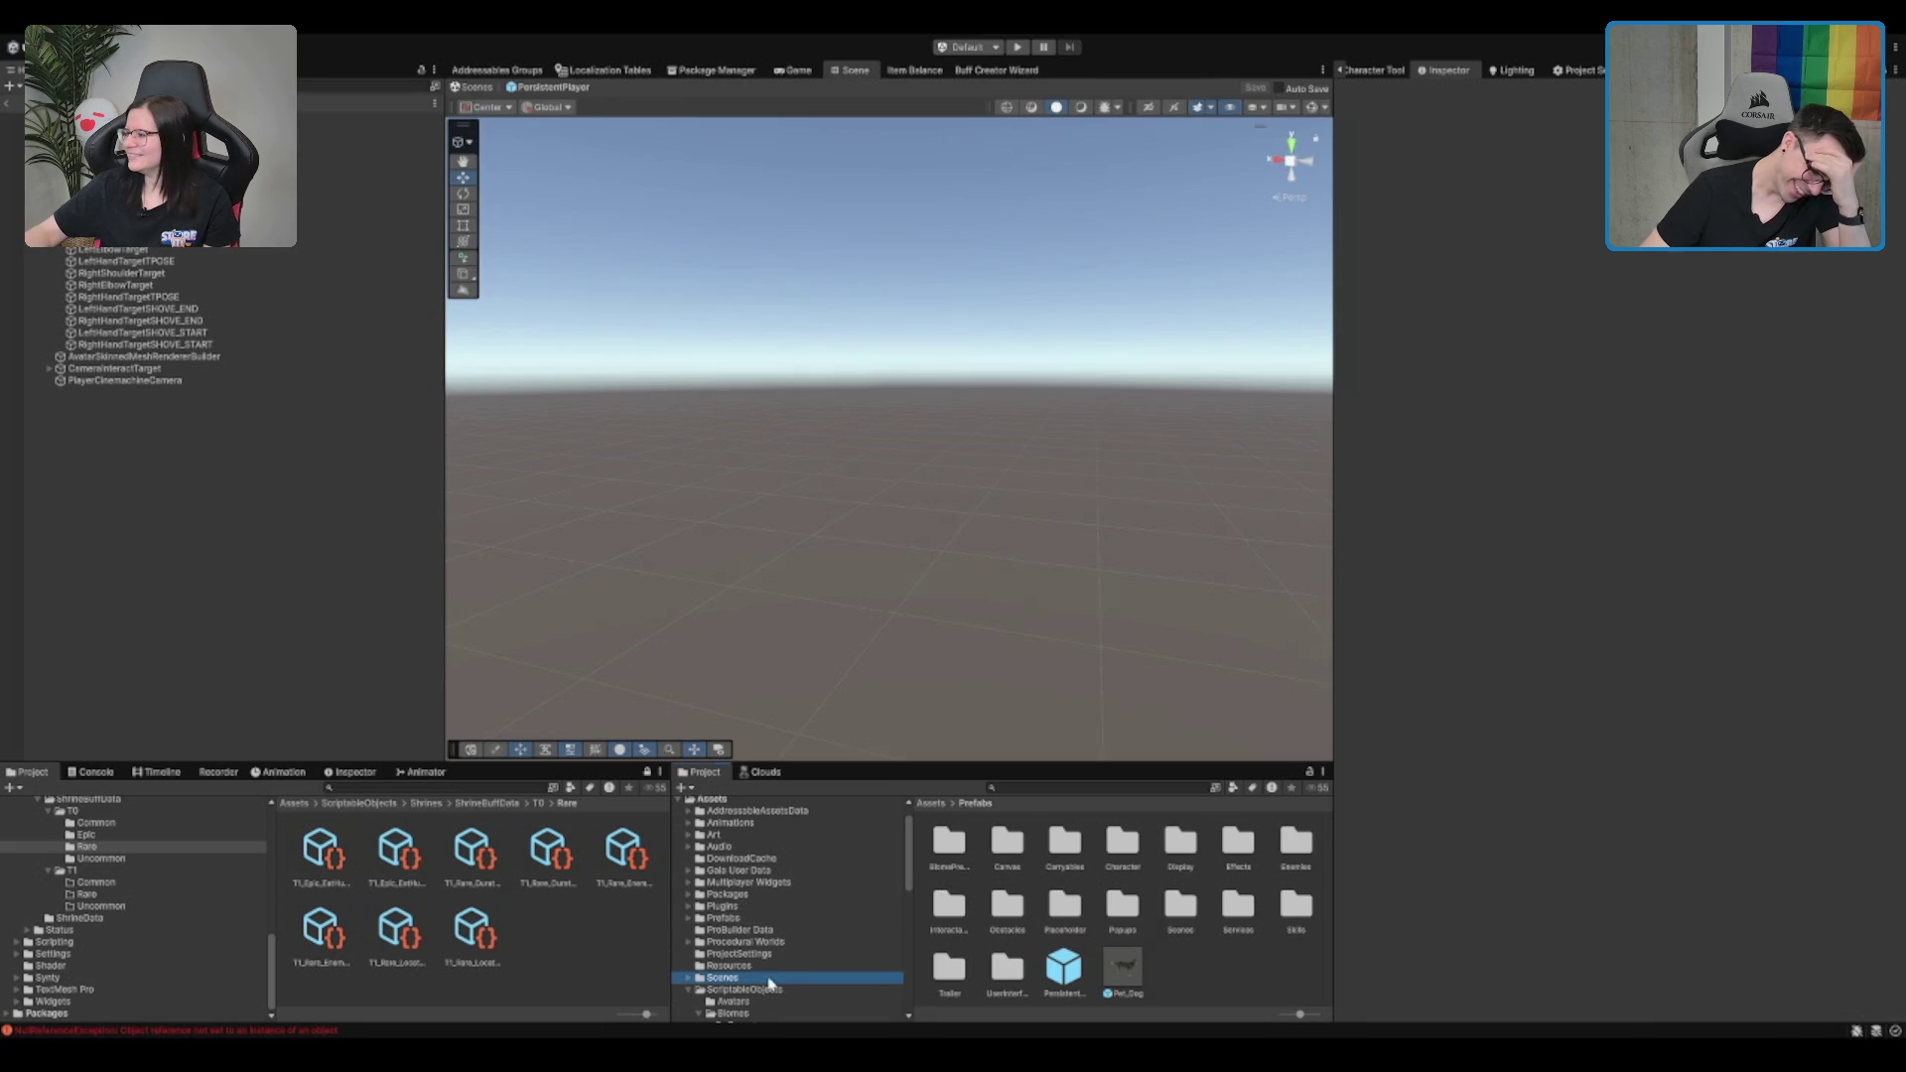
pyautogui.click(1176, 849)
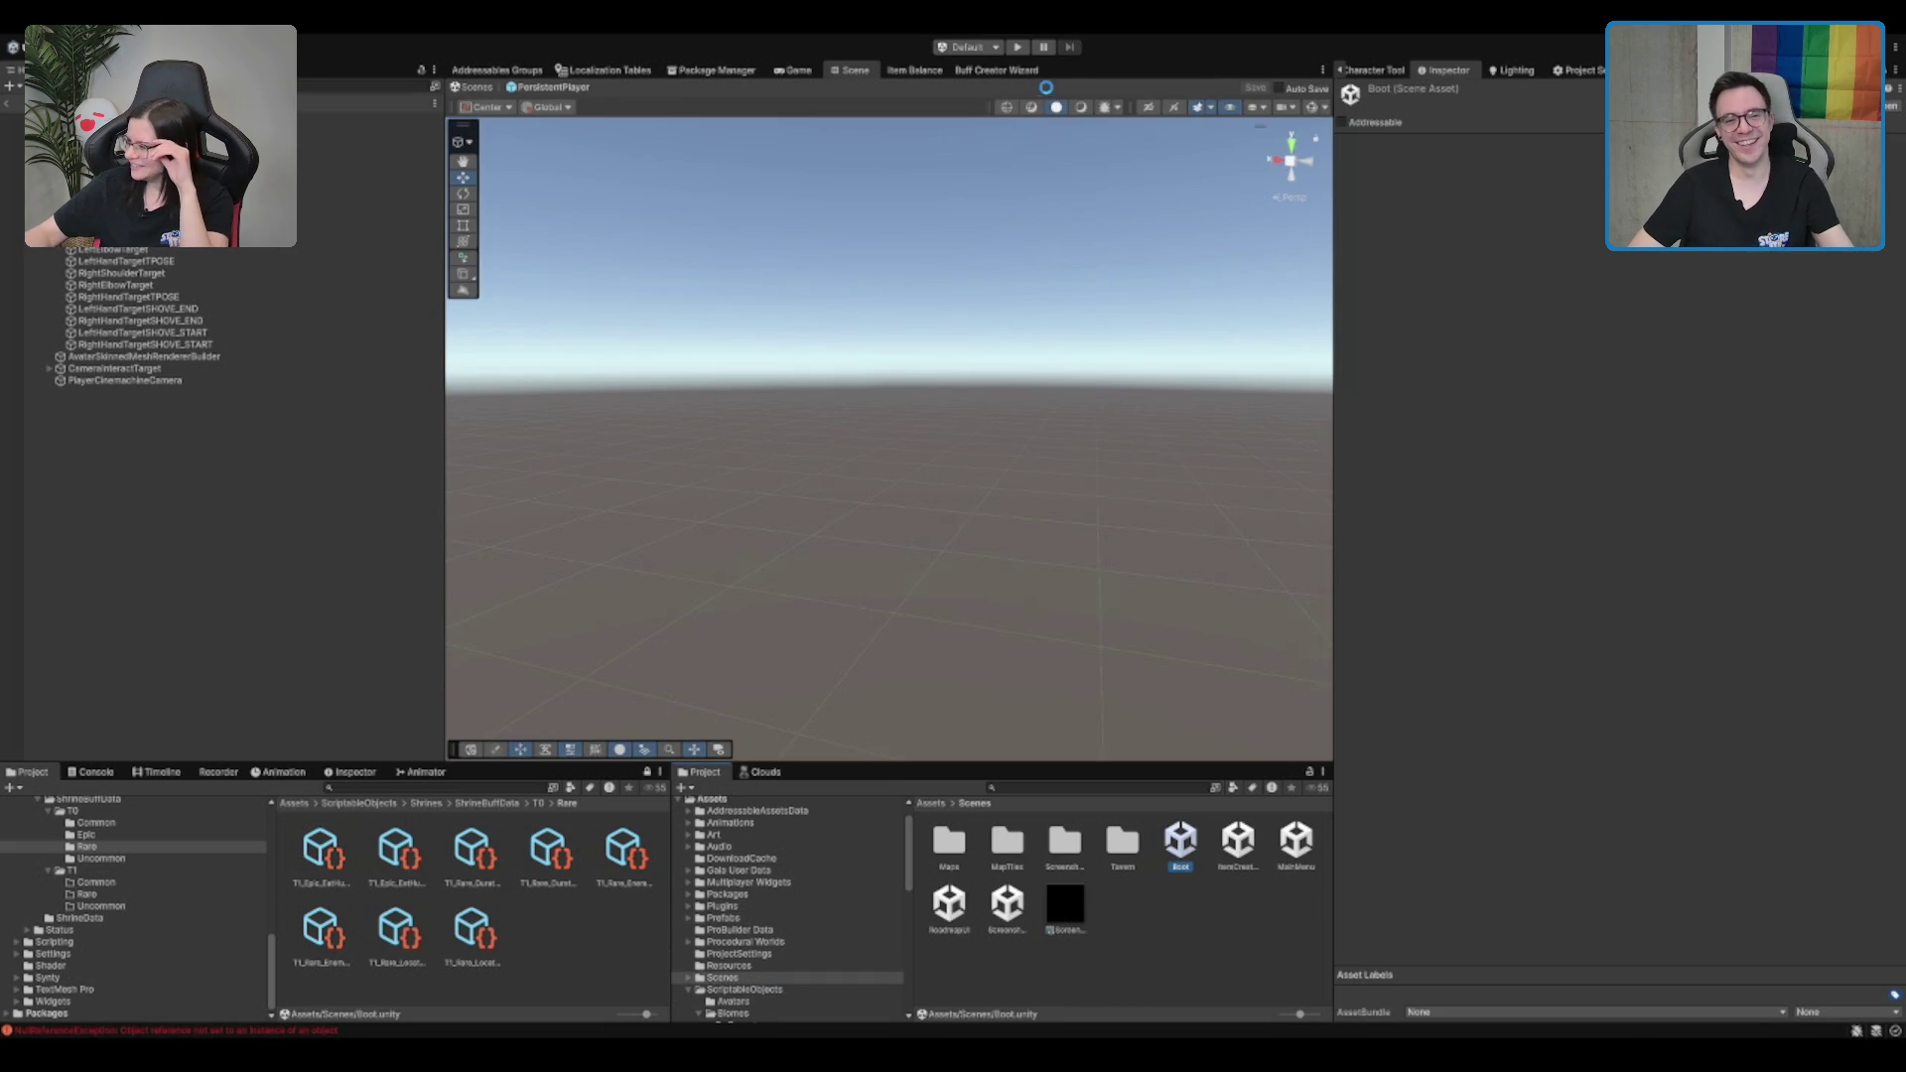
# Enter Play mode from Boot, choose Einzelspieler, and walk the character toward the doorway
pyautogui.click(1018, 46)
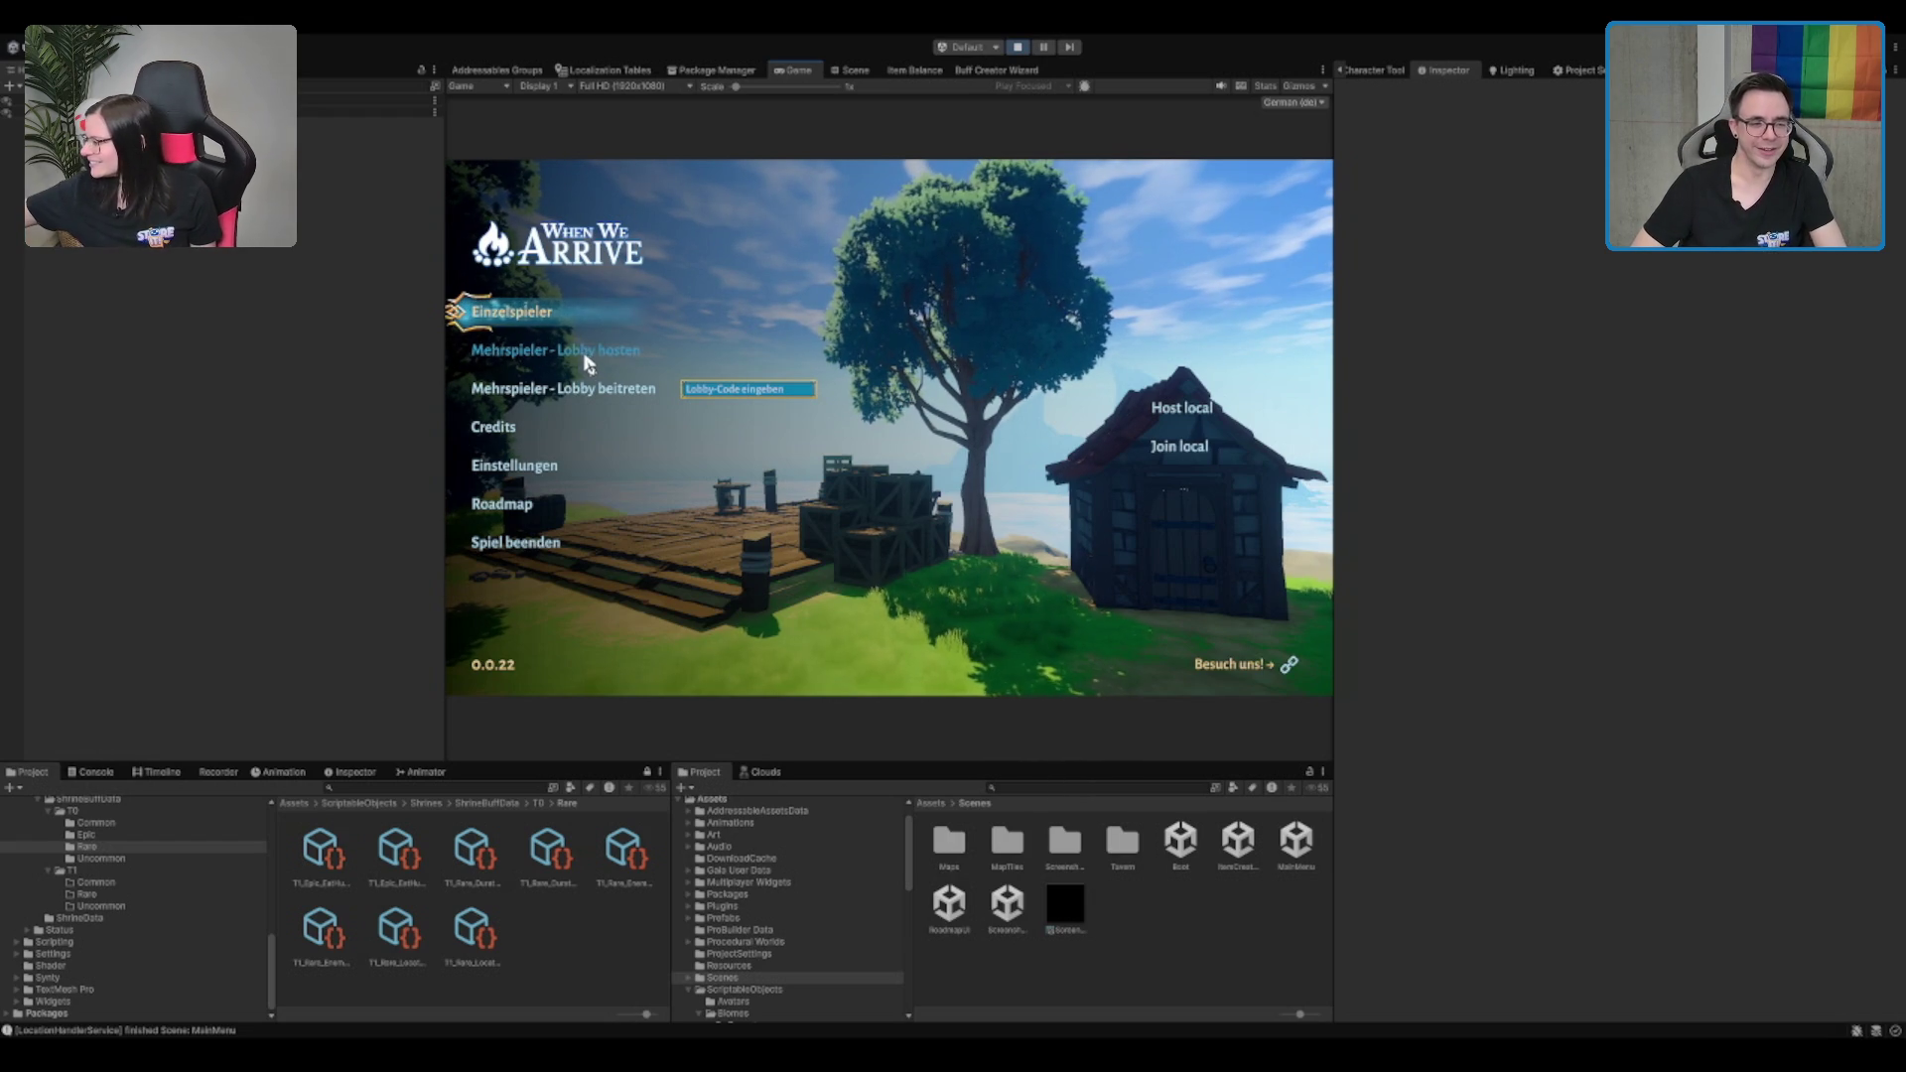
pyautogui.click(543, 323)
pyautogui.press('w')
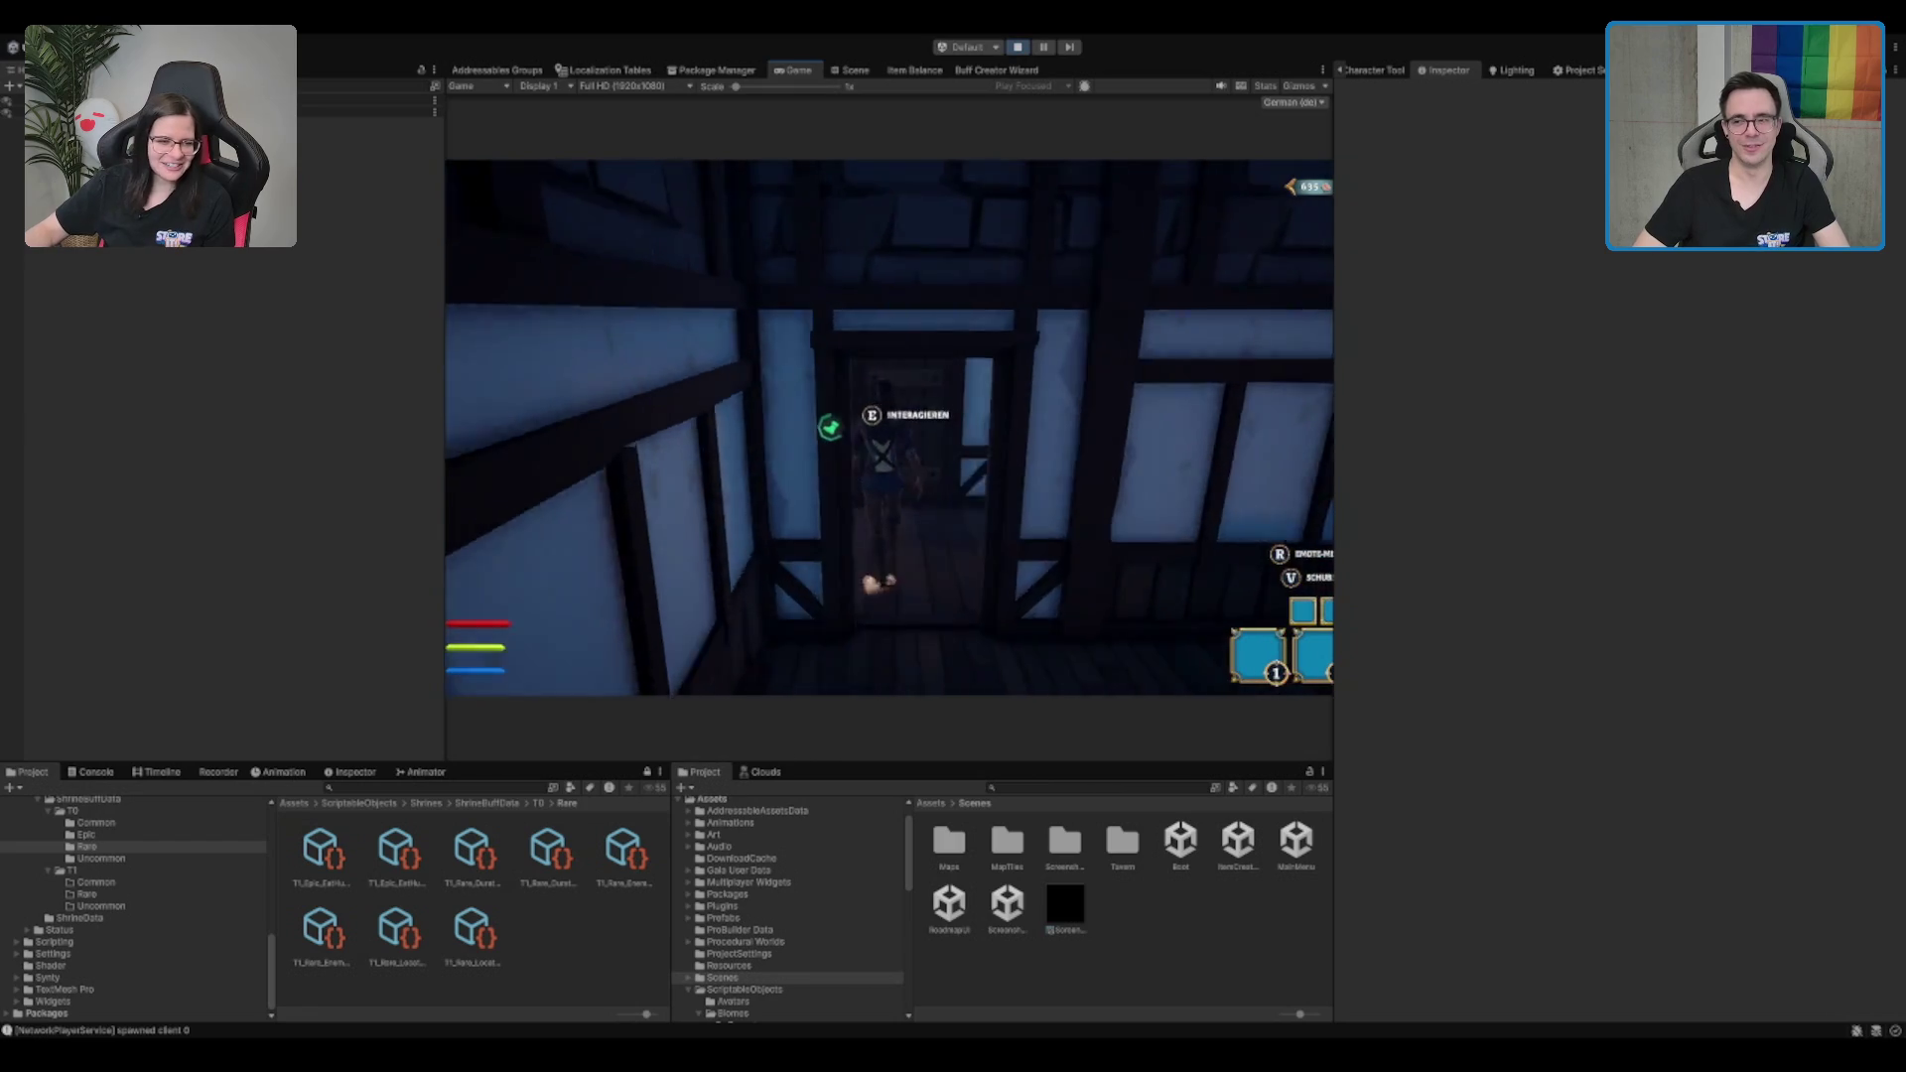
# Walk into the tavern, carry the crate past the barrel and set it on the floor
pyautogui.press('s')
pyautogui.press('s')
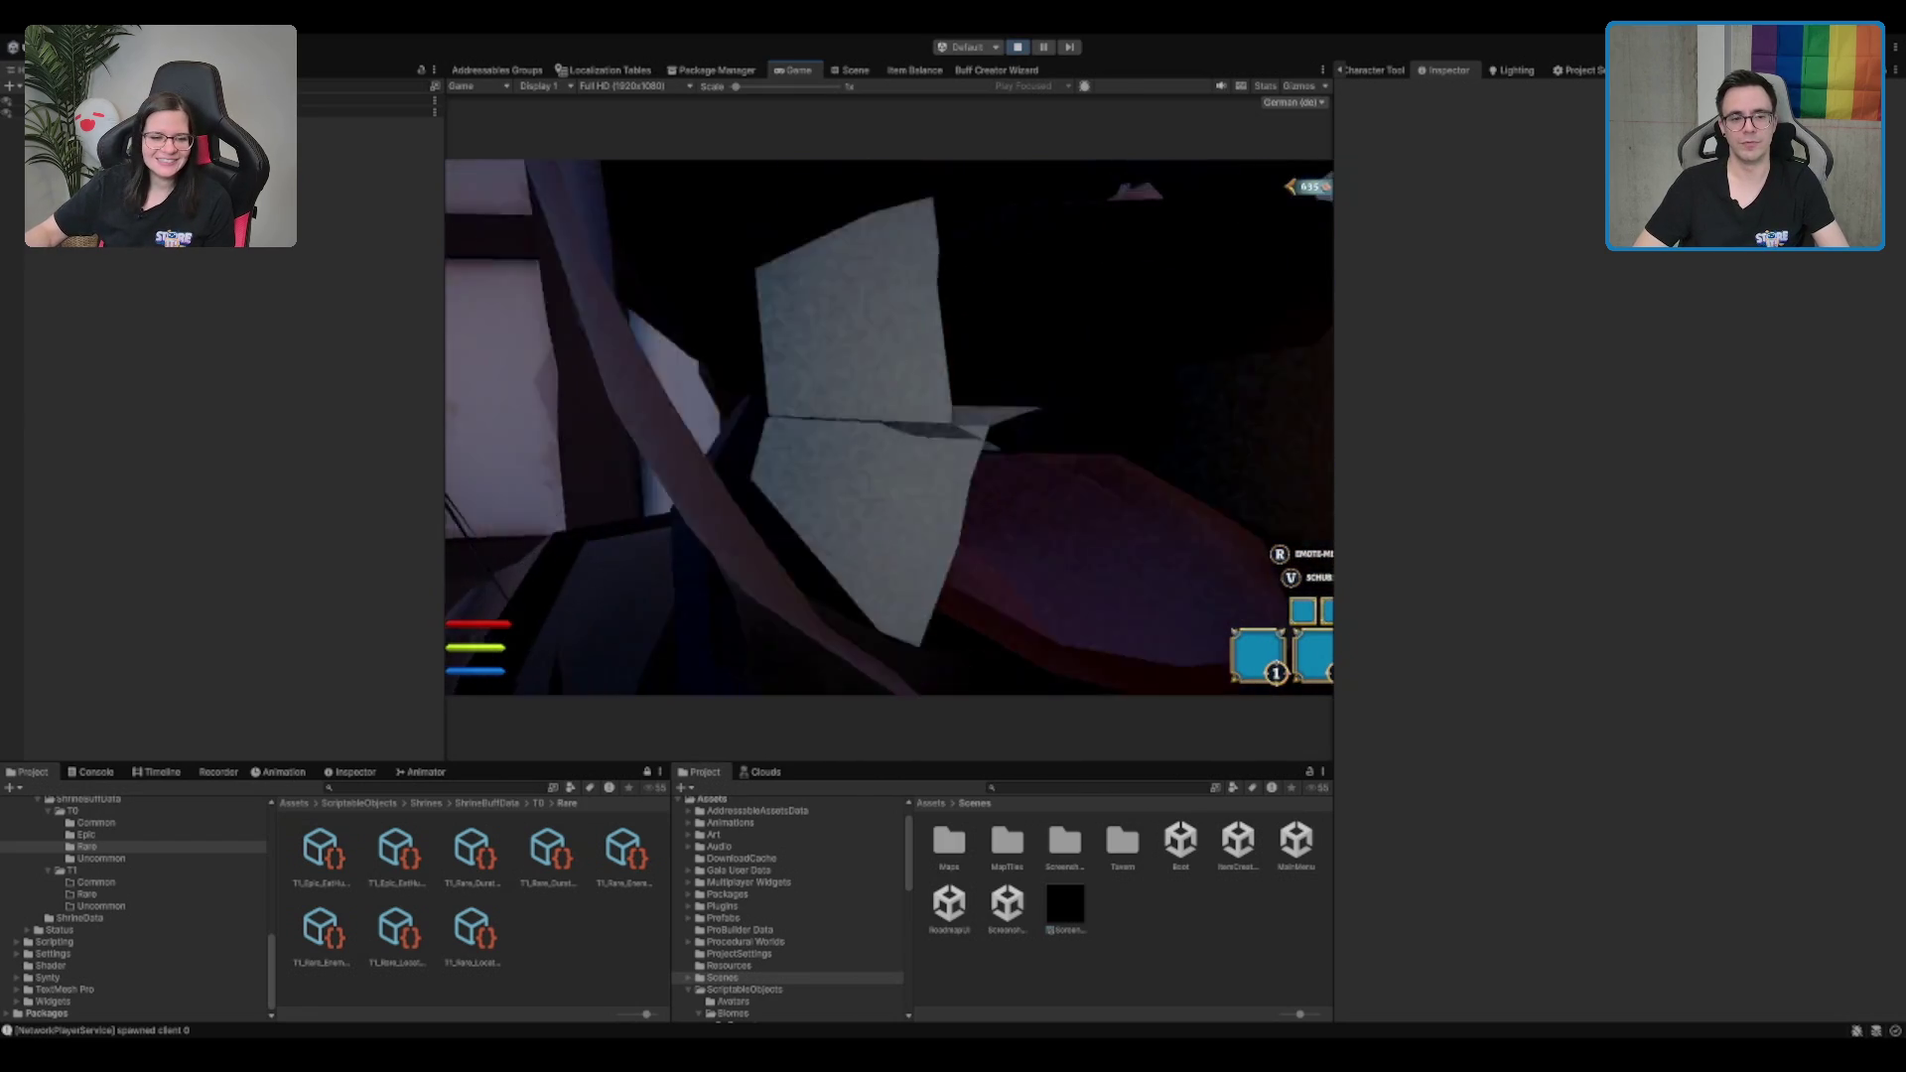
pyautogui.press('w')
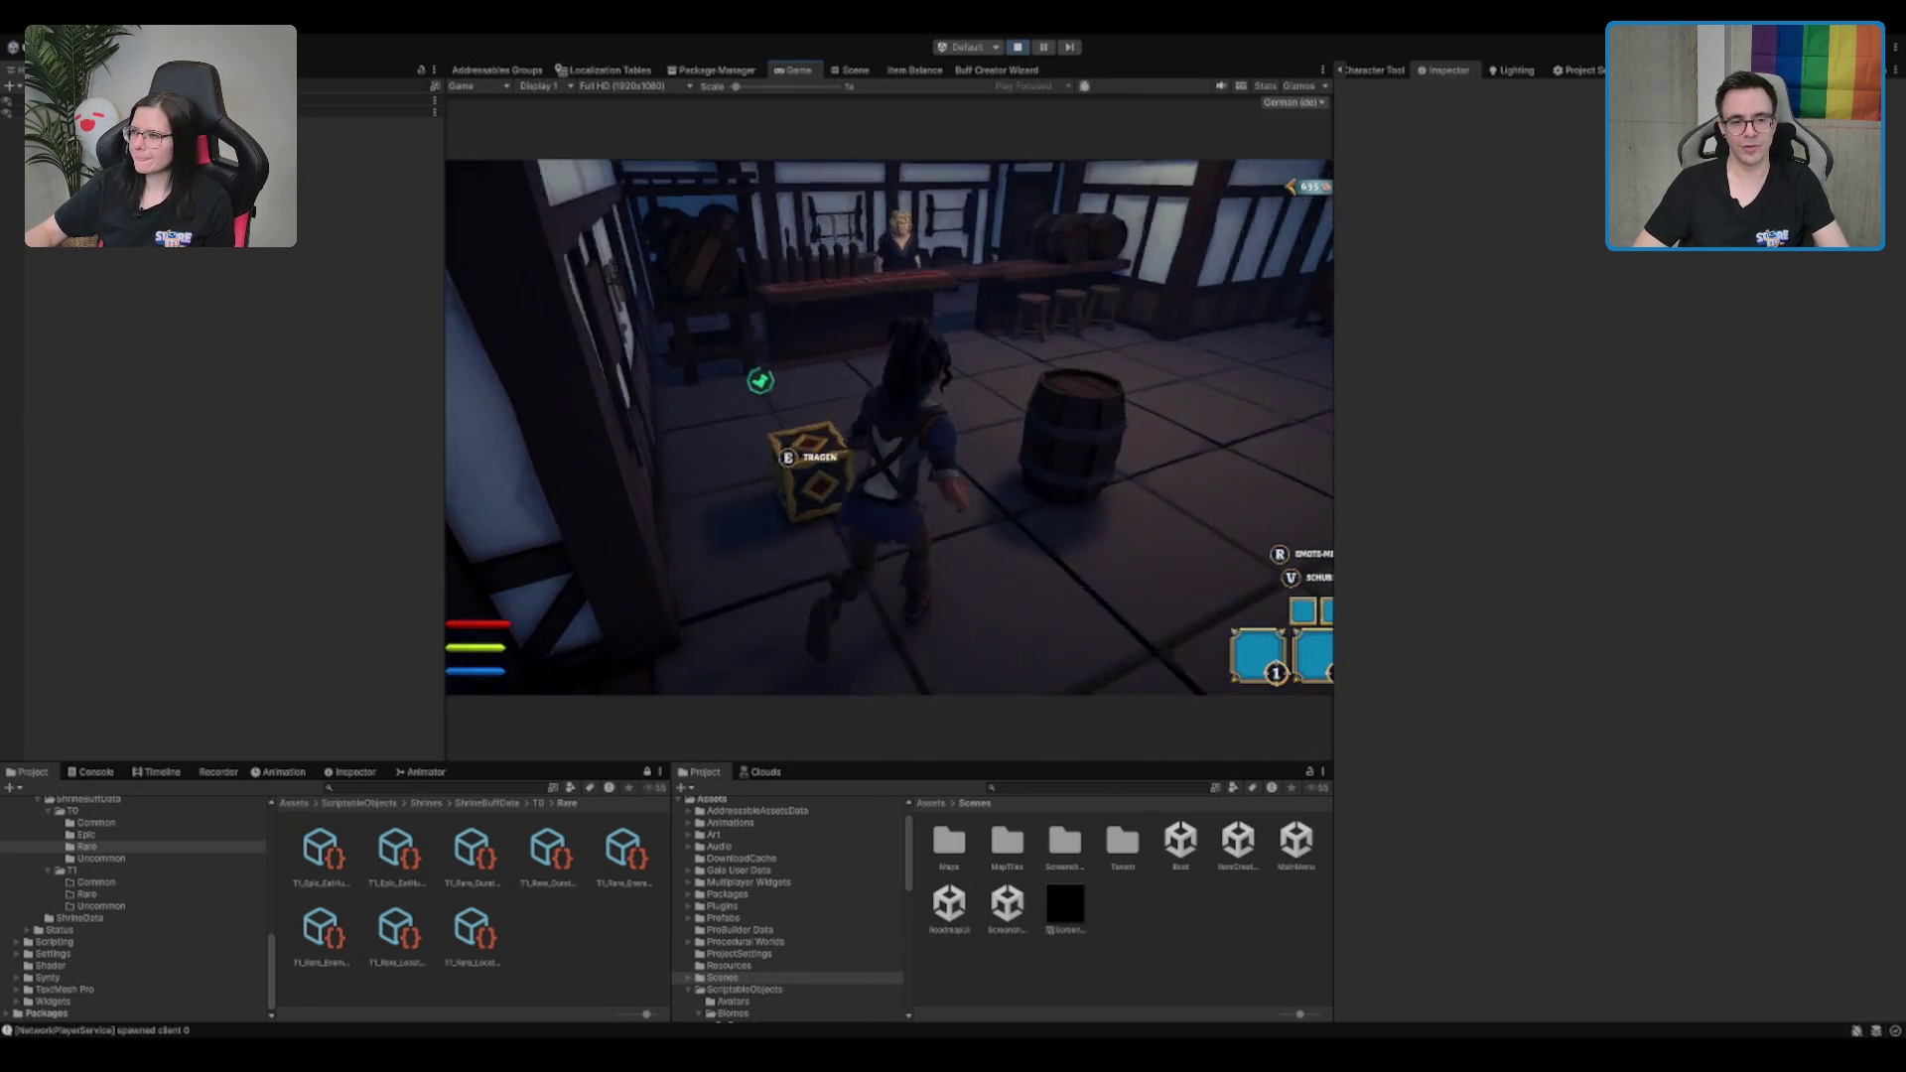
pyautogui.press('s')
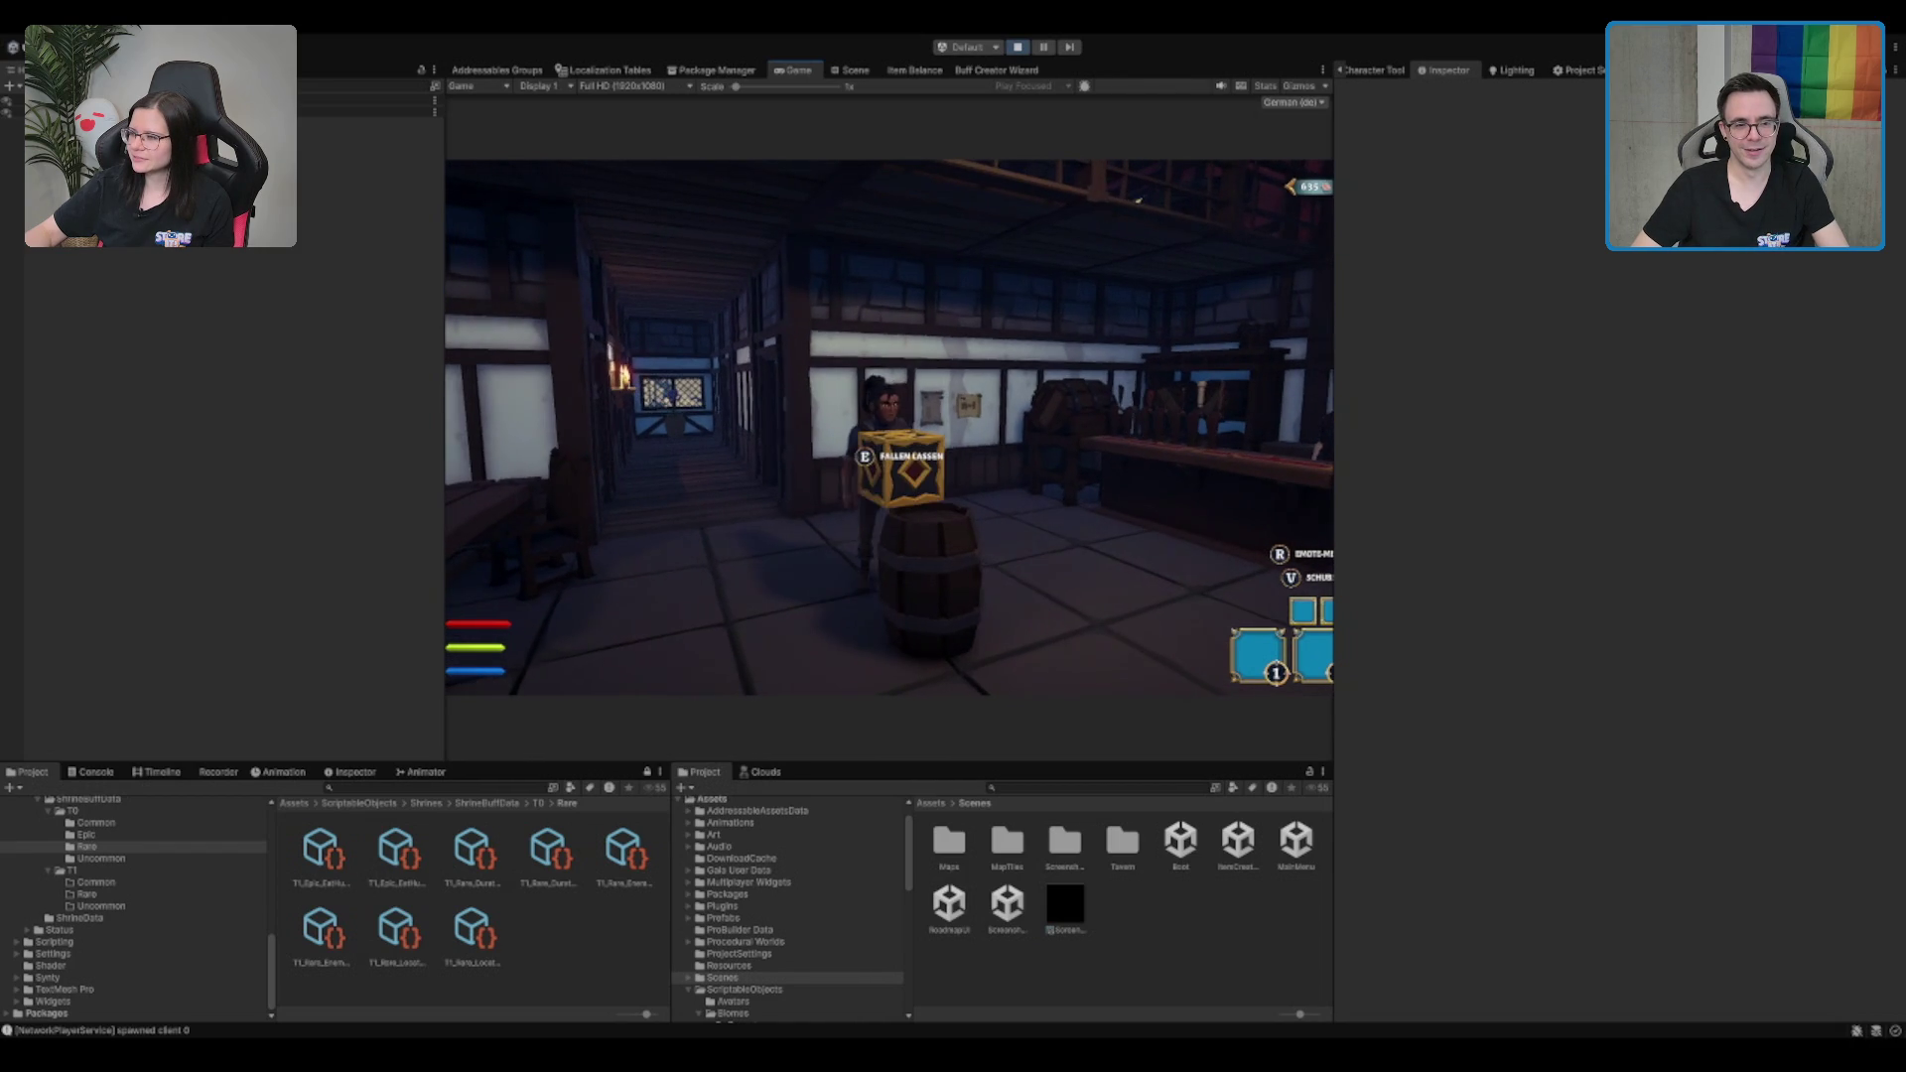
pyautogui.press('a')
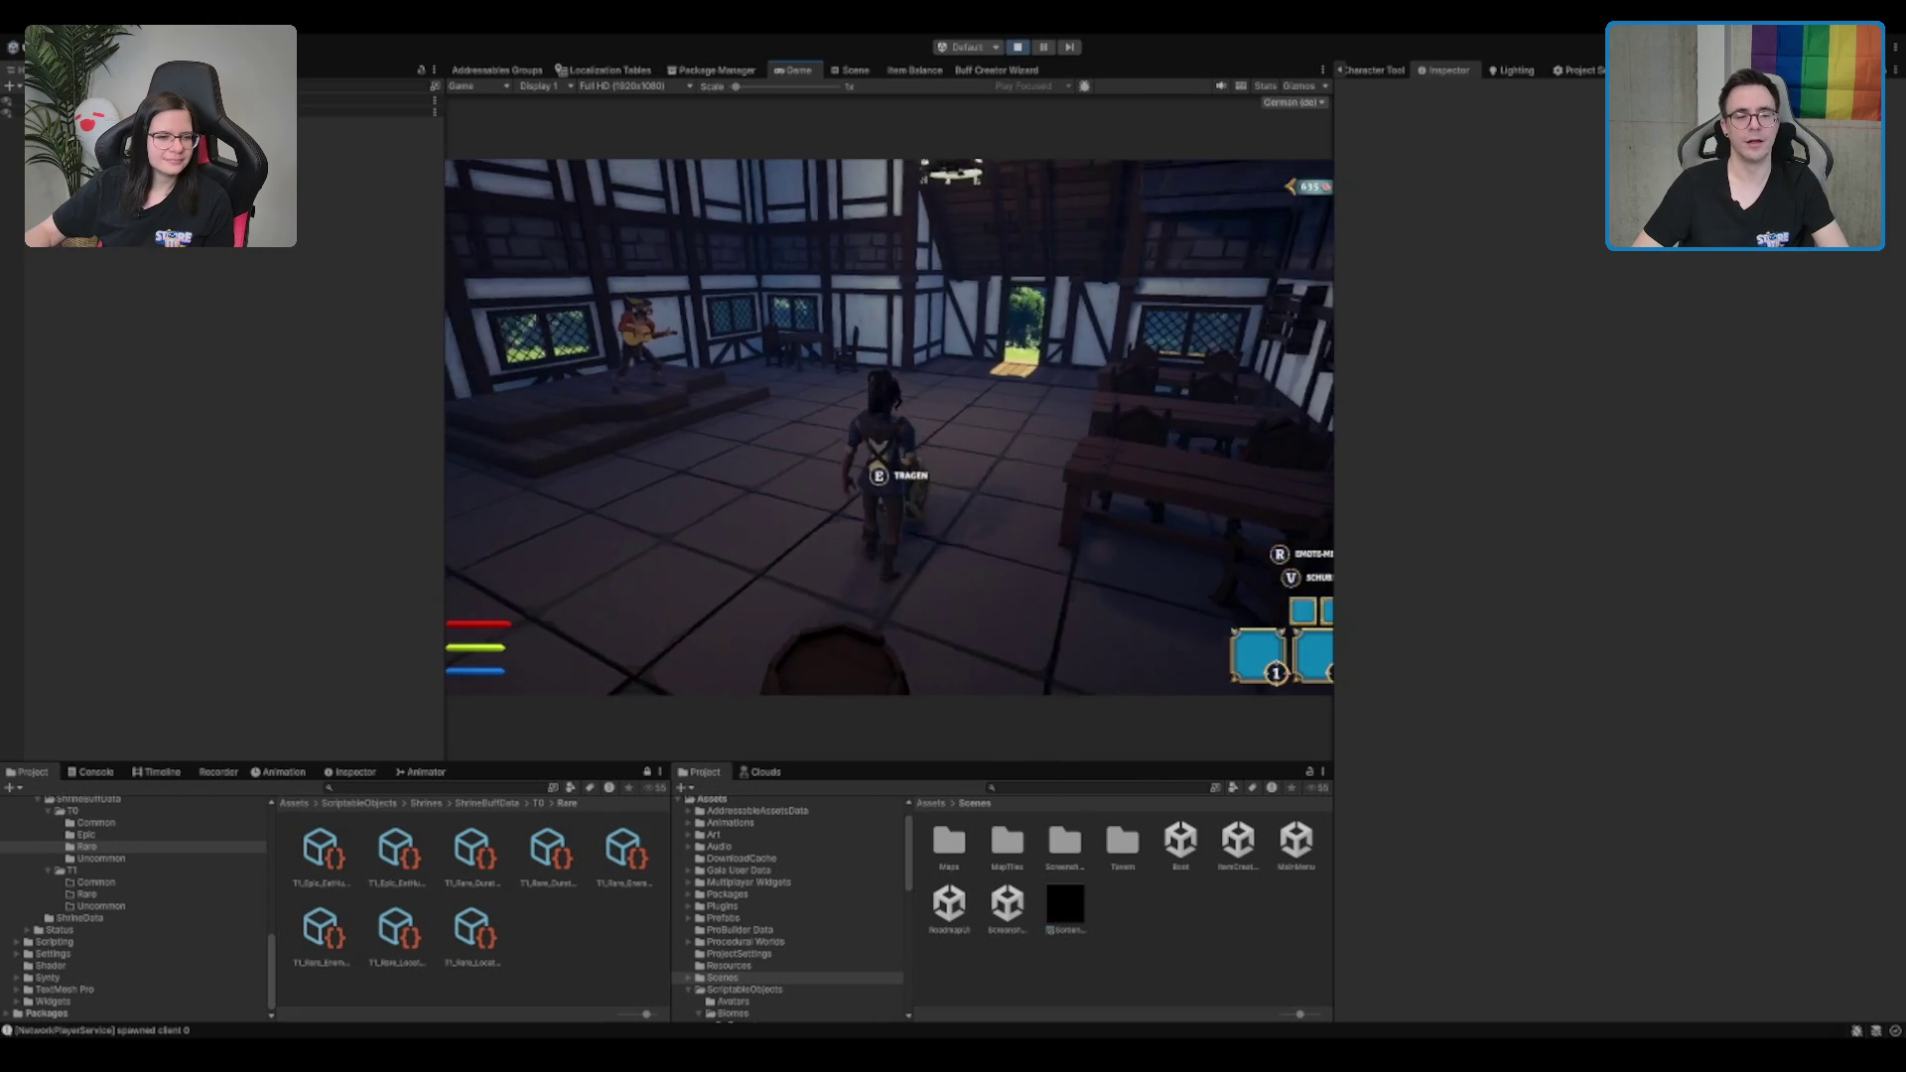
pyautogui.press('e')
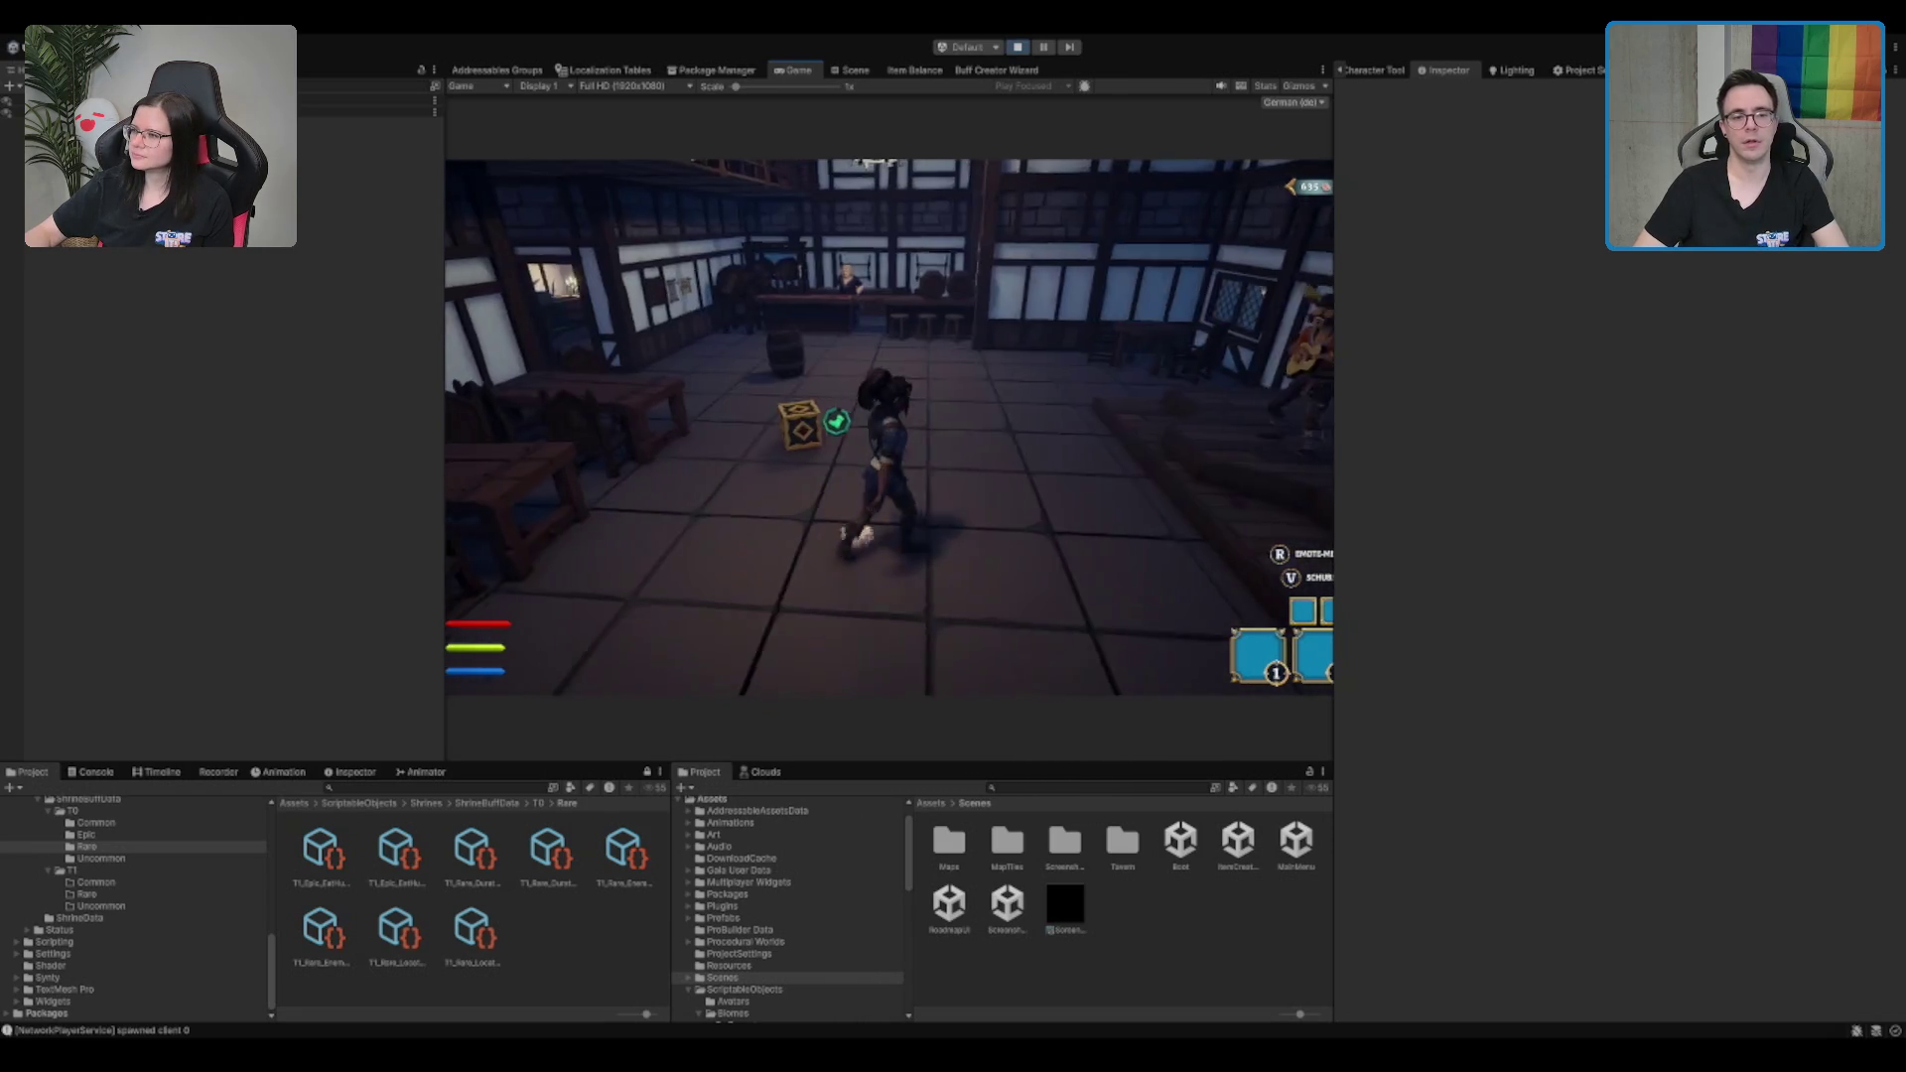
# Walk to the timber-wall doorway and open the META-FORTSCHRITT upgrade menu
pyautogui.press('w')
pyautogui.press('w')
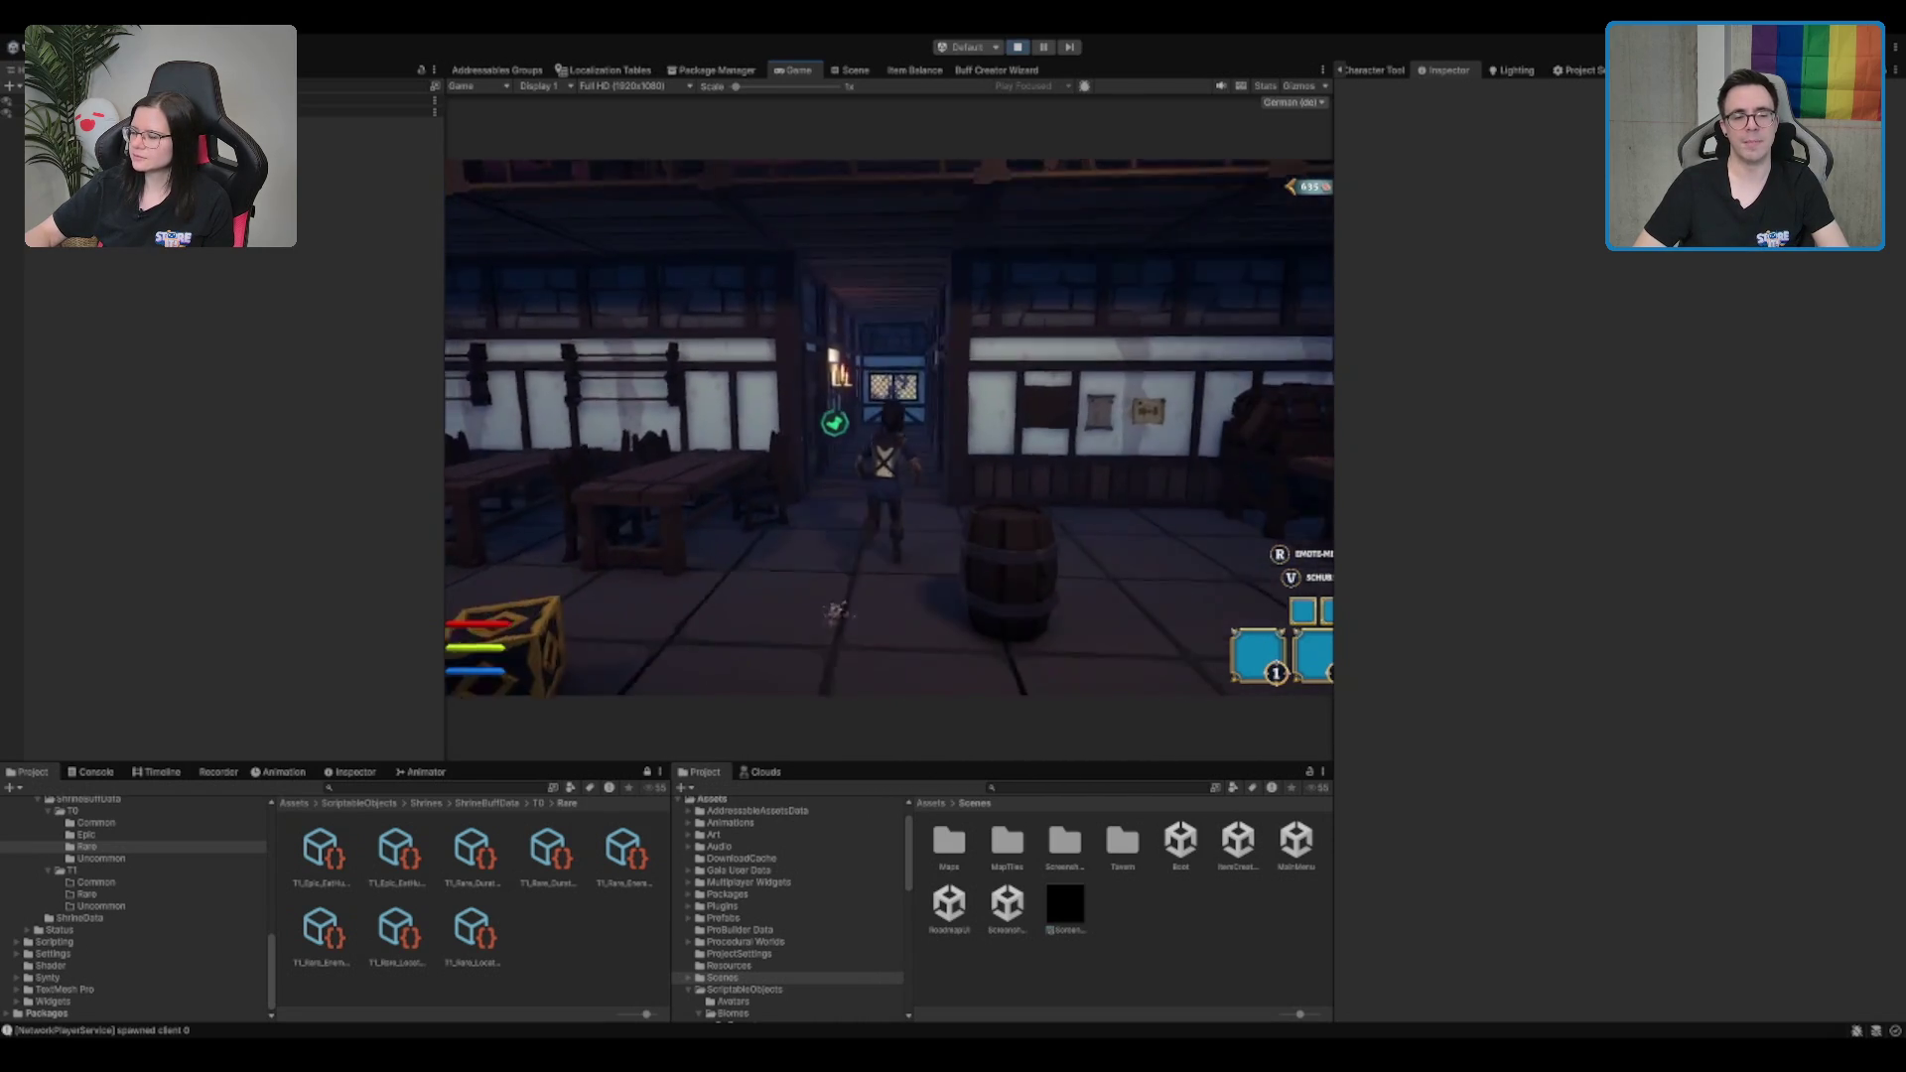
pyautogui.press('w')
pyautogui.press('e')
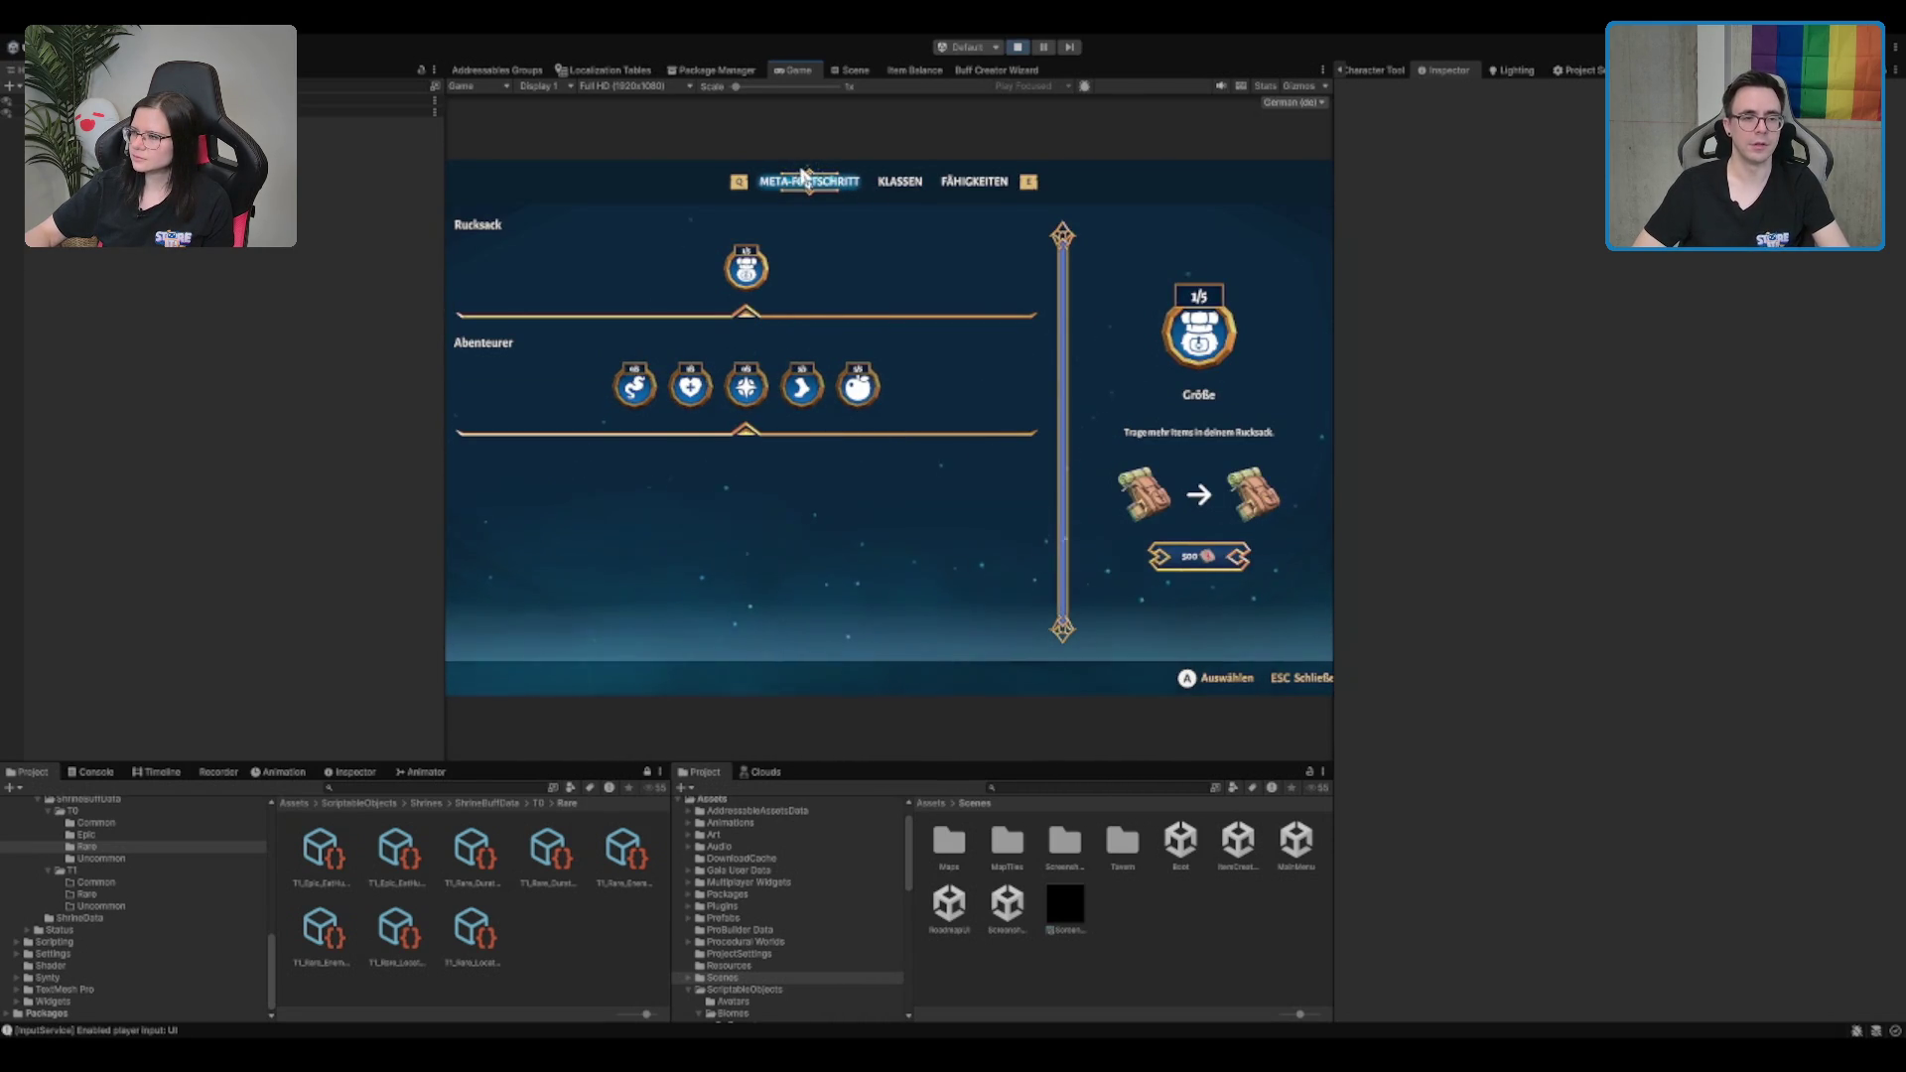
# Reopen the upgrade menu at the desk, pick the Magier class, and apply the changes
pyautogui.press('Escape')
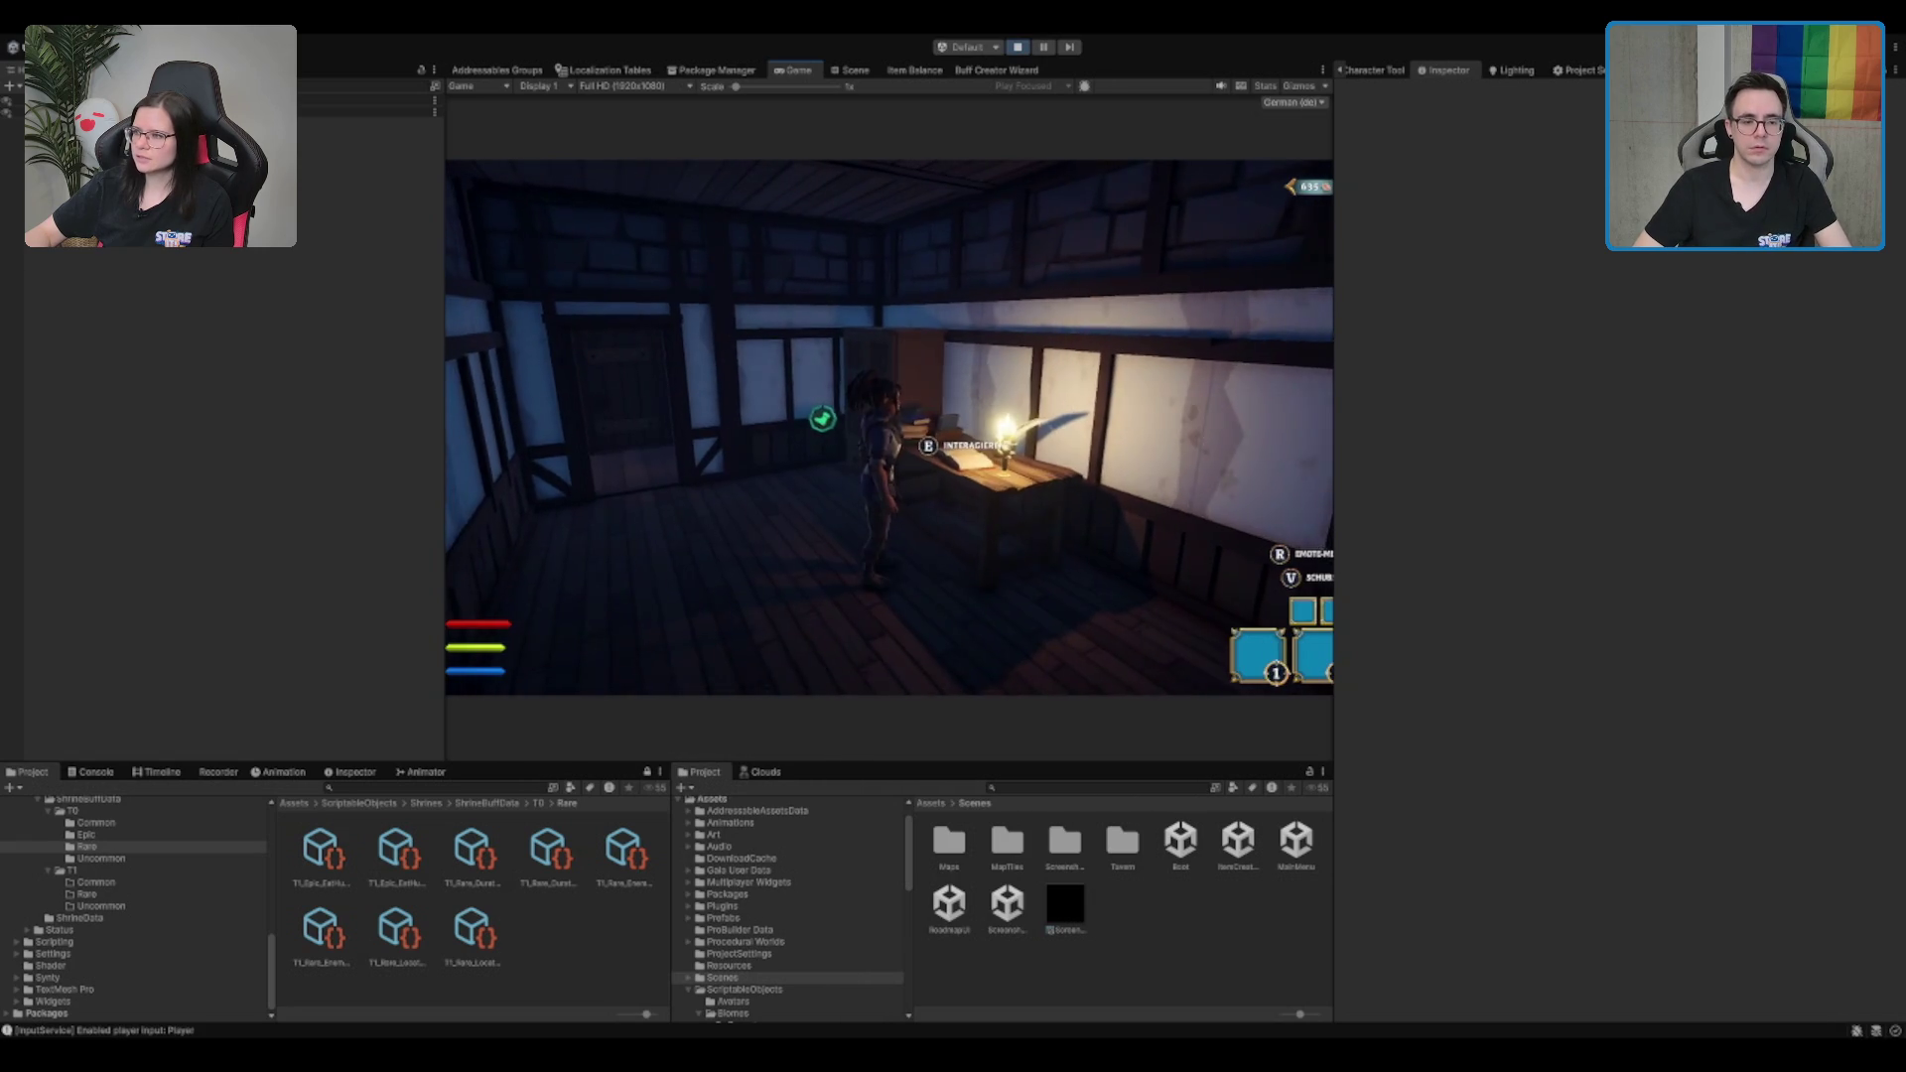
pyautogui.press('e')
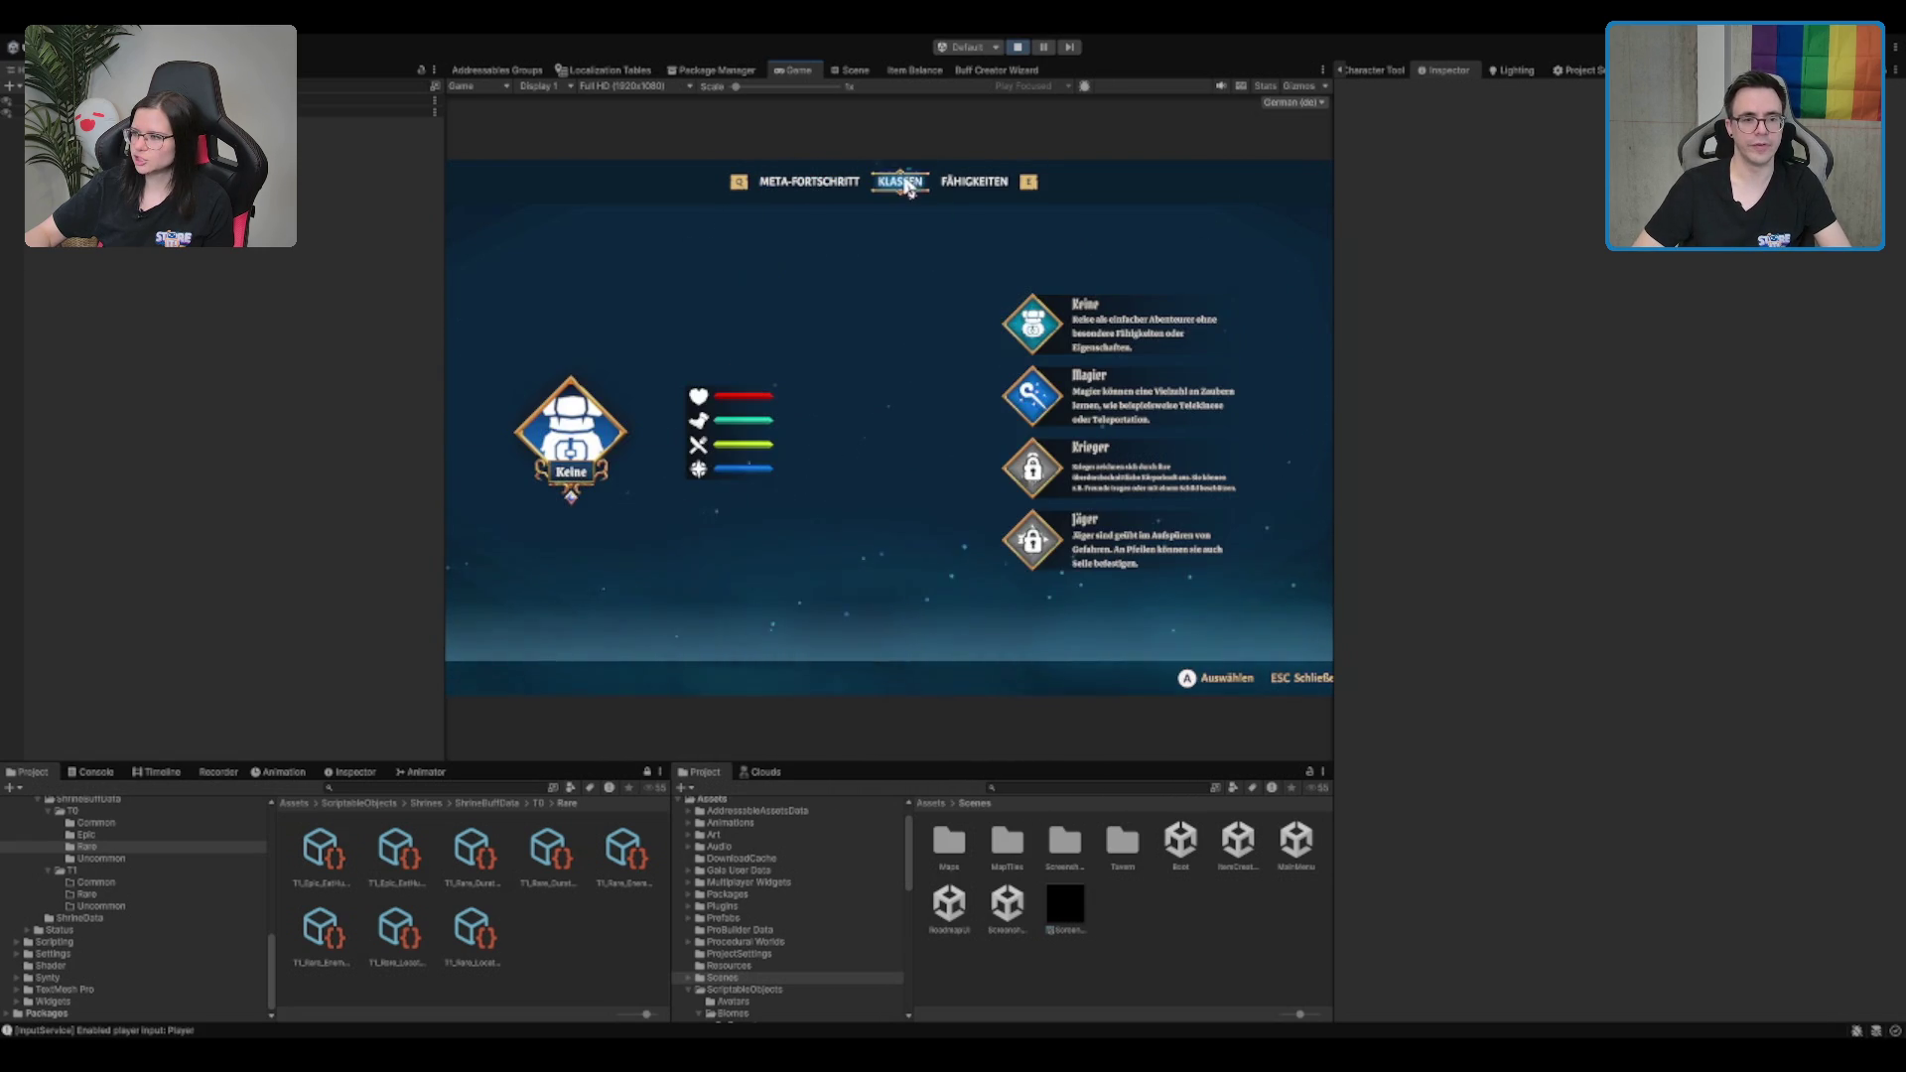
pyautogui.press('Escape')
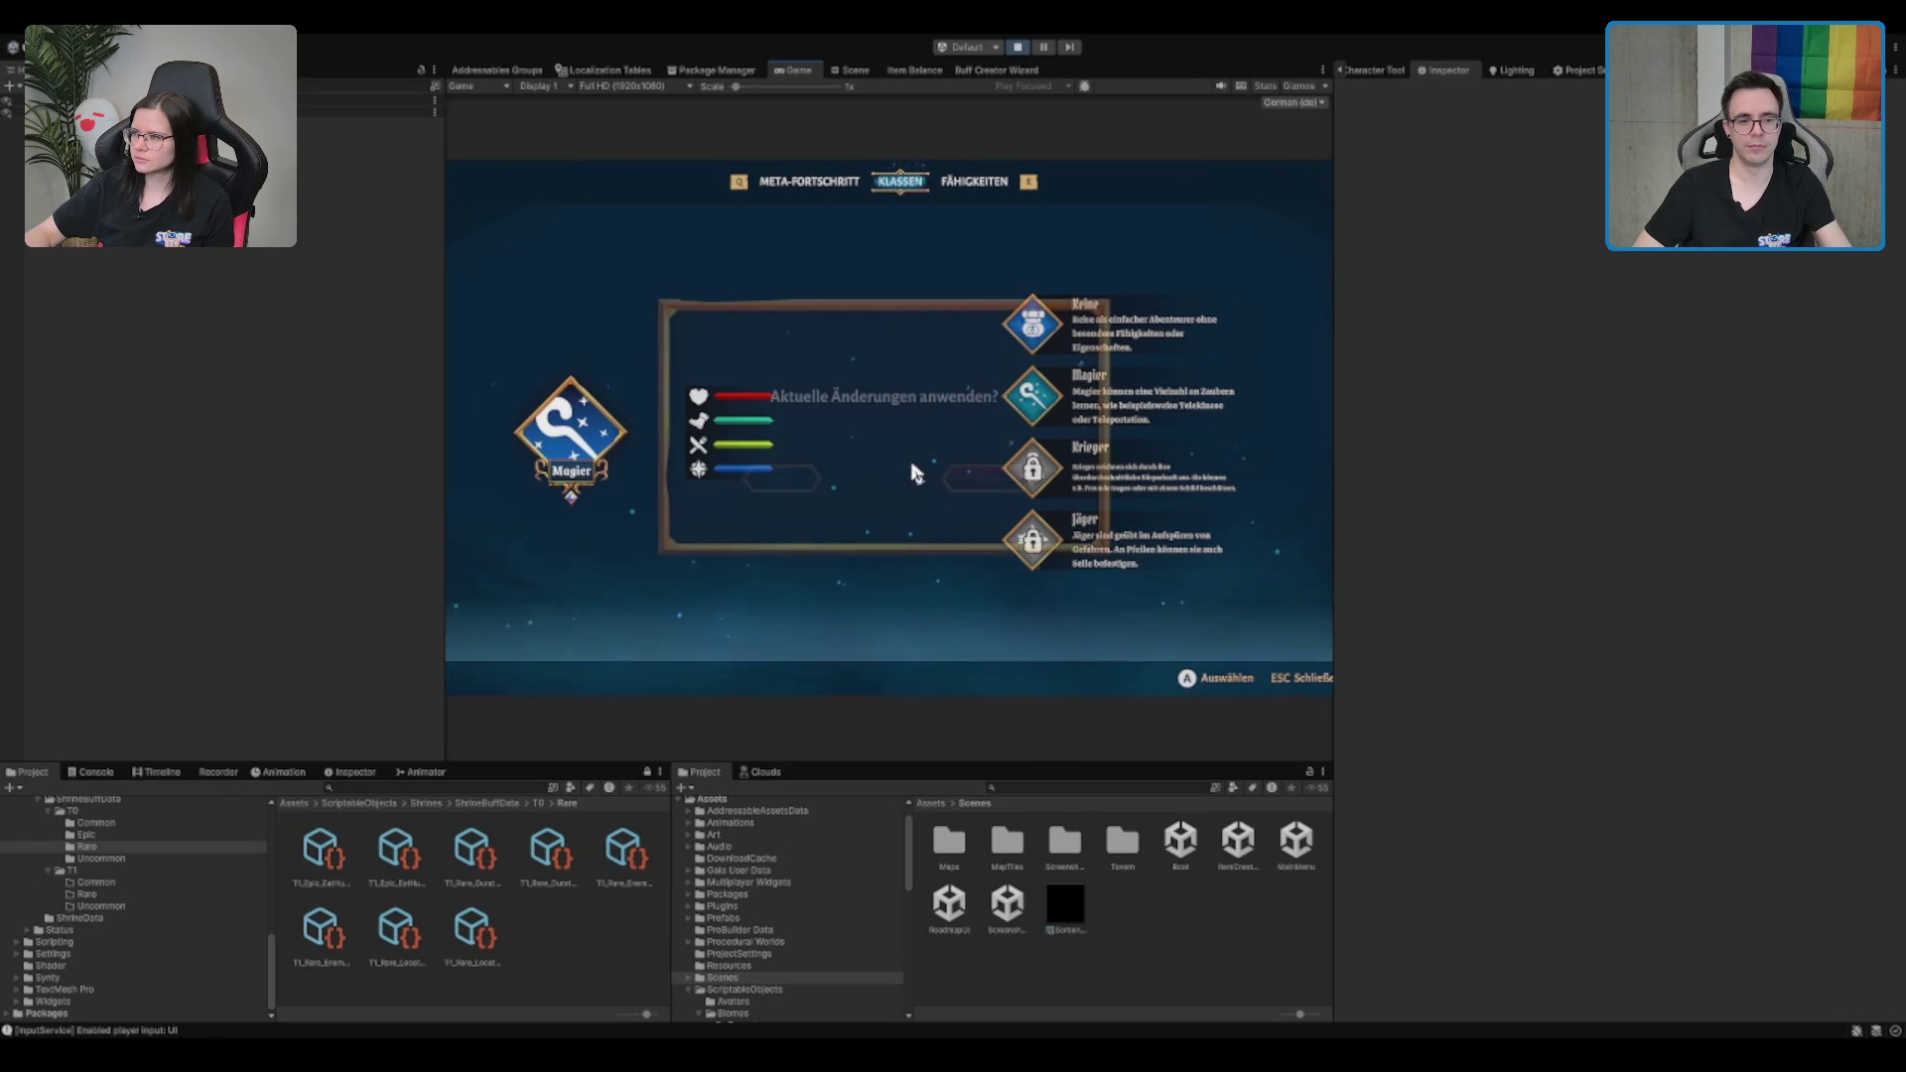
pyautogui.click(821, 478)
# Pick up the box in the tavern hall, carry it around the walls, then drop it
pyautogui.press('w')
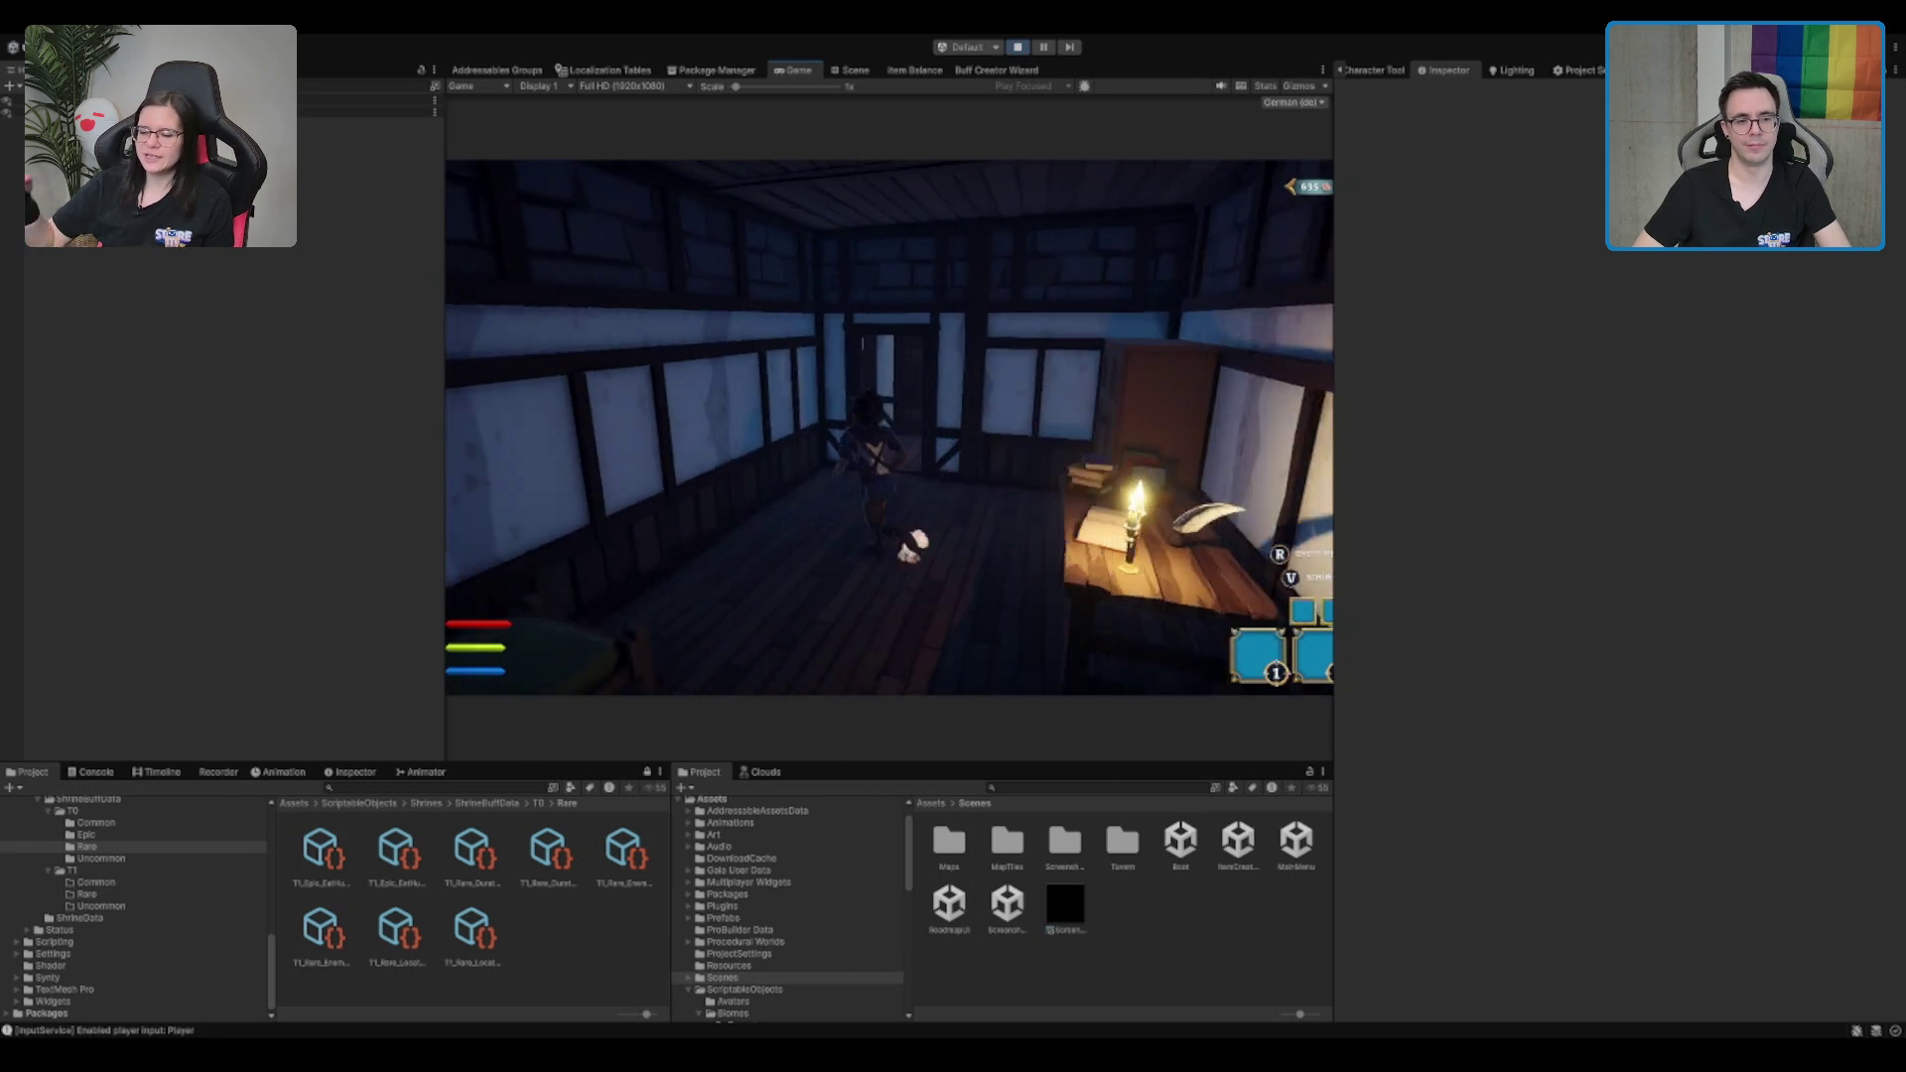
pyautogui.press('w')
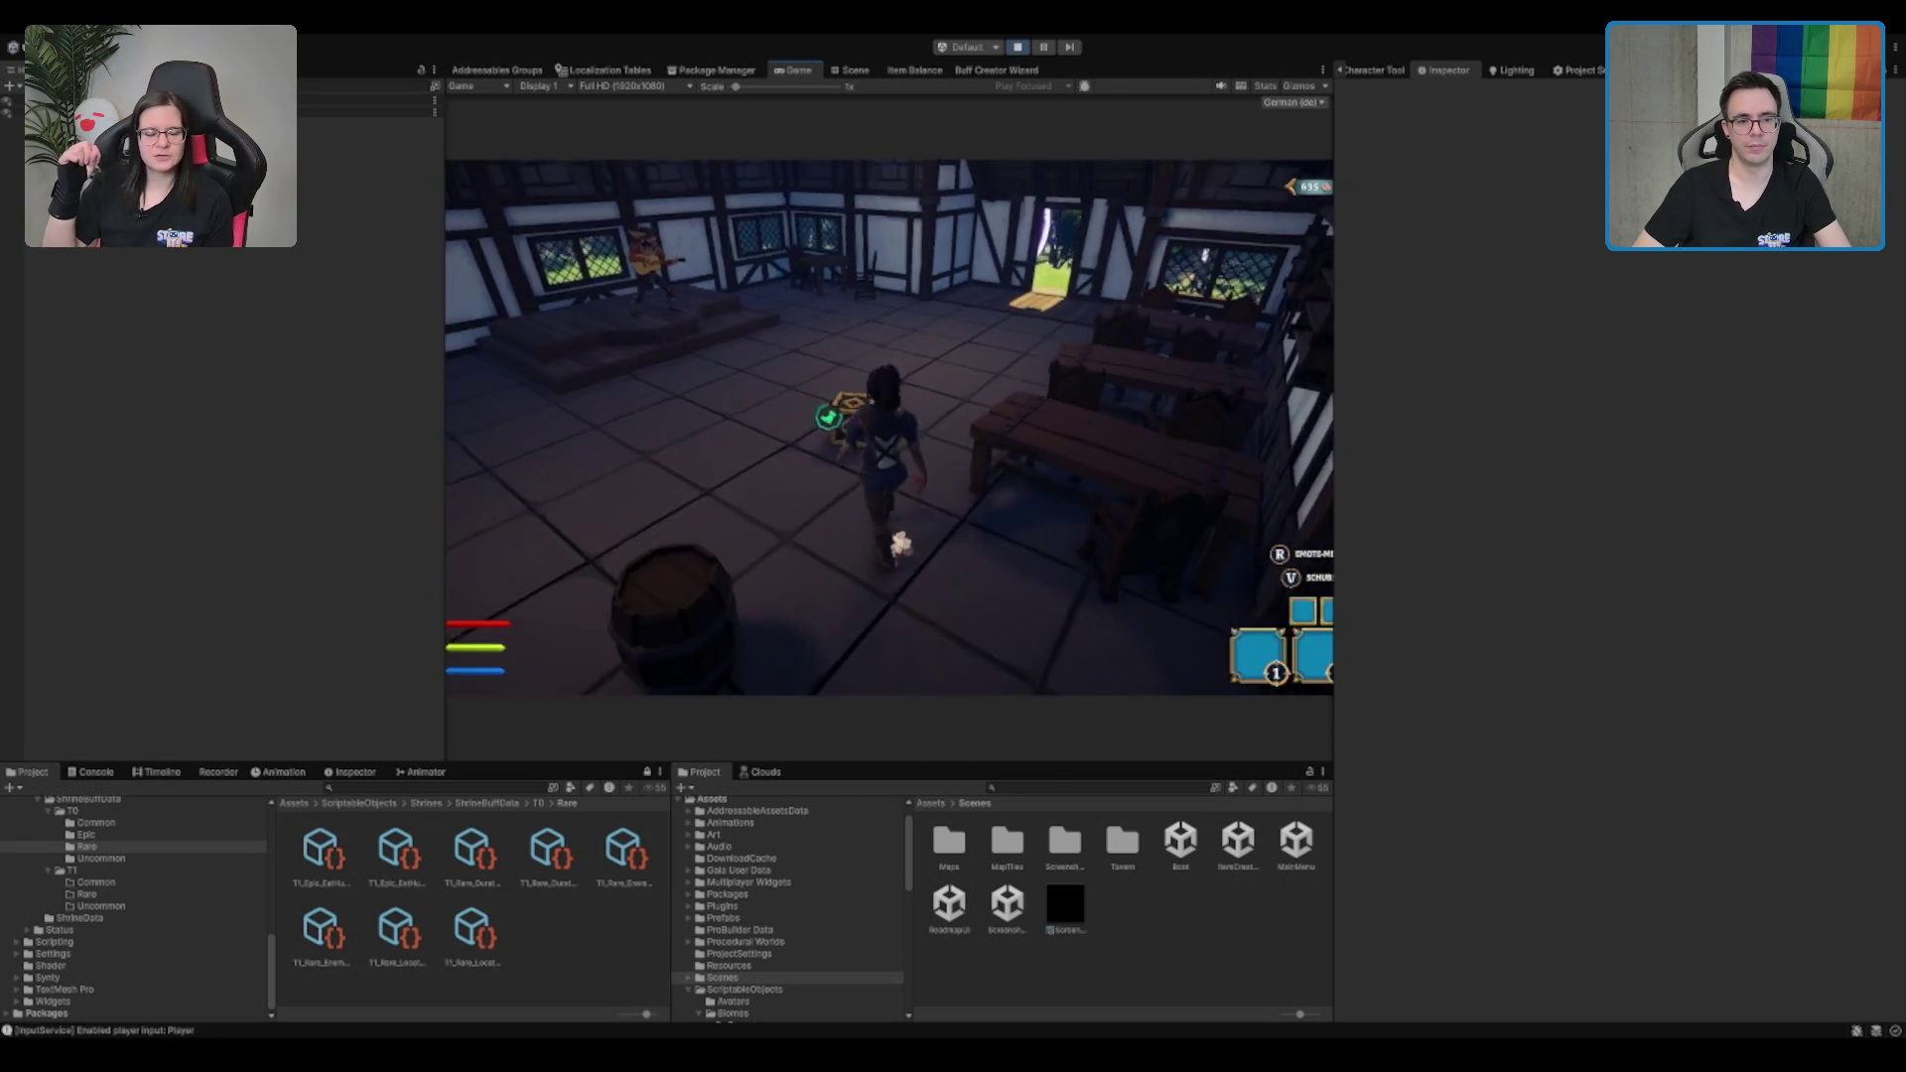
pyautogui.press('e')
pyautogui.press('w')
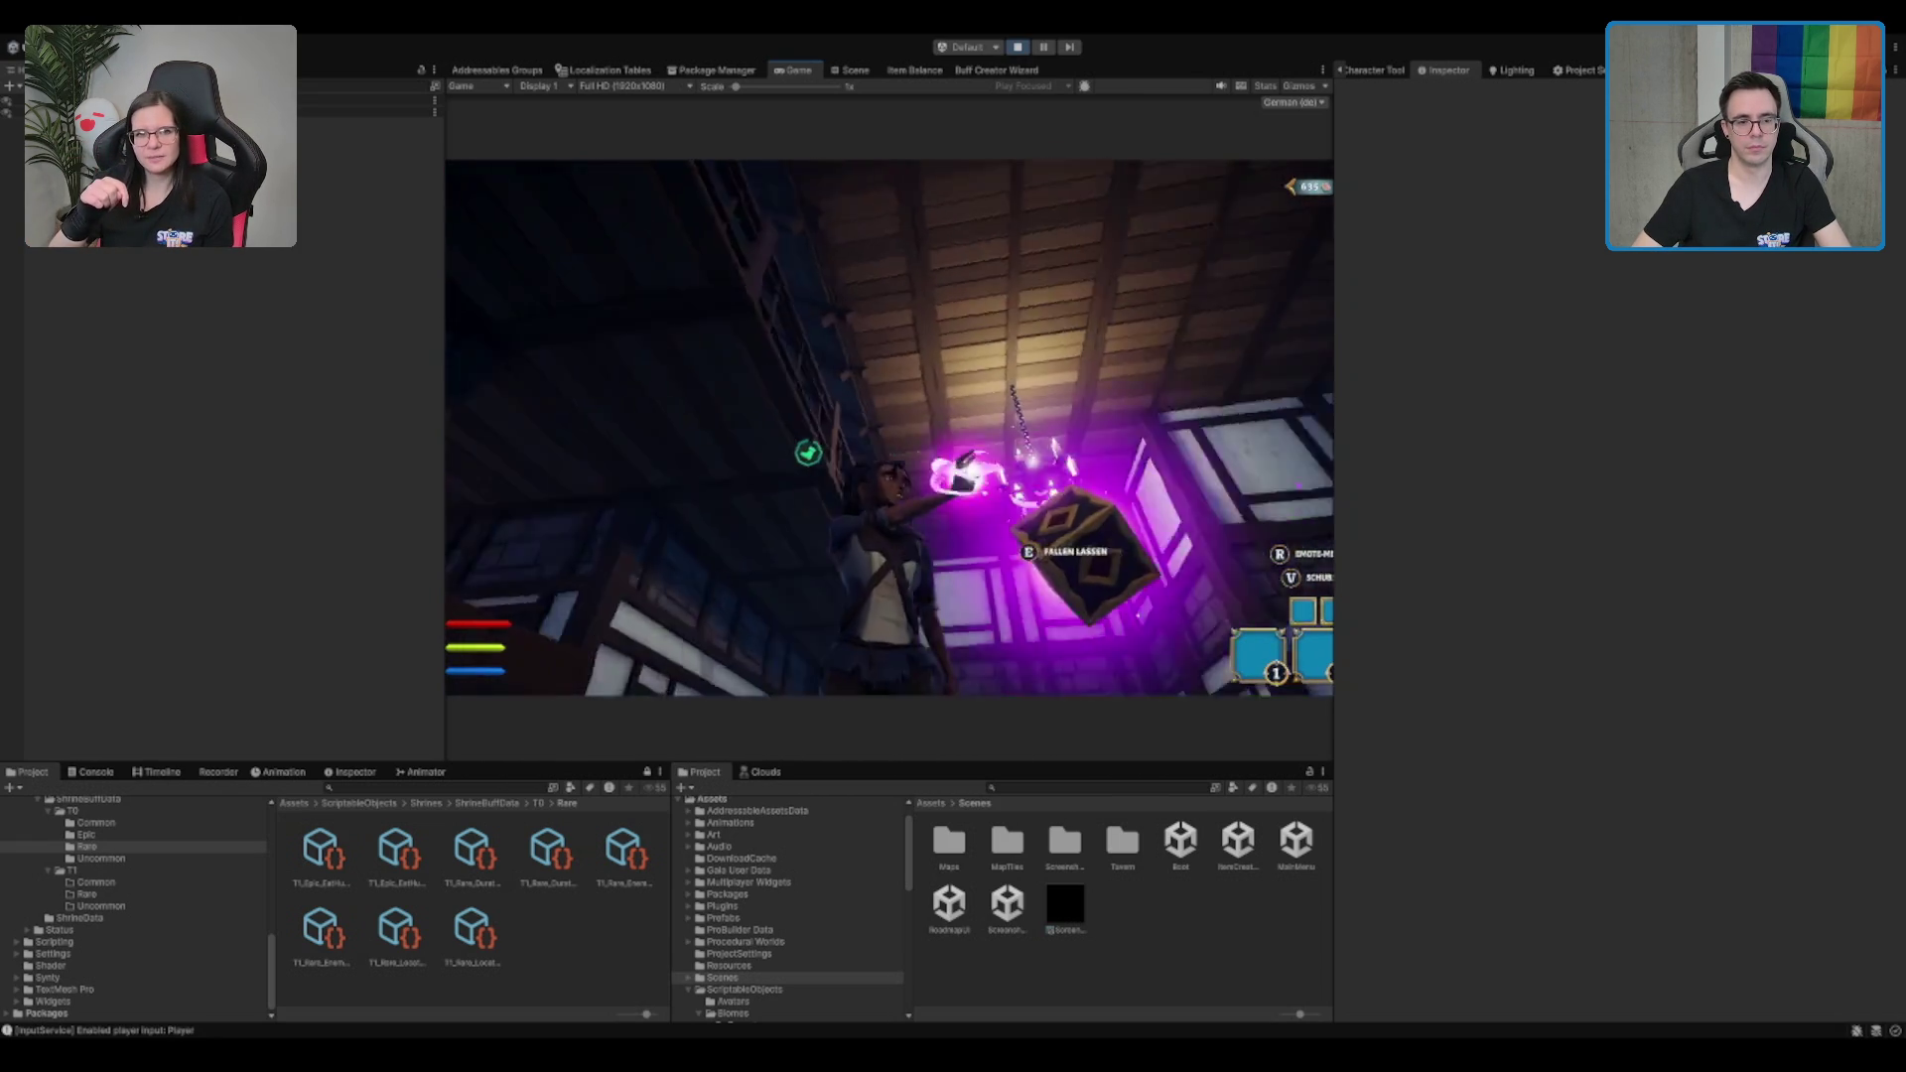
pyautogui.press('w')
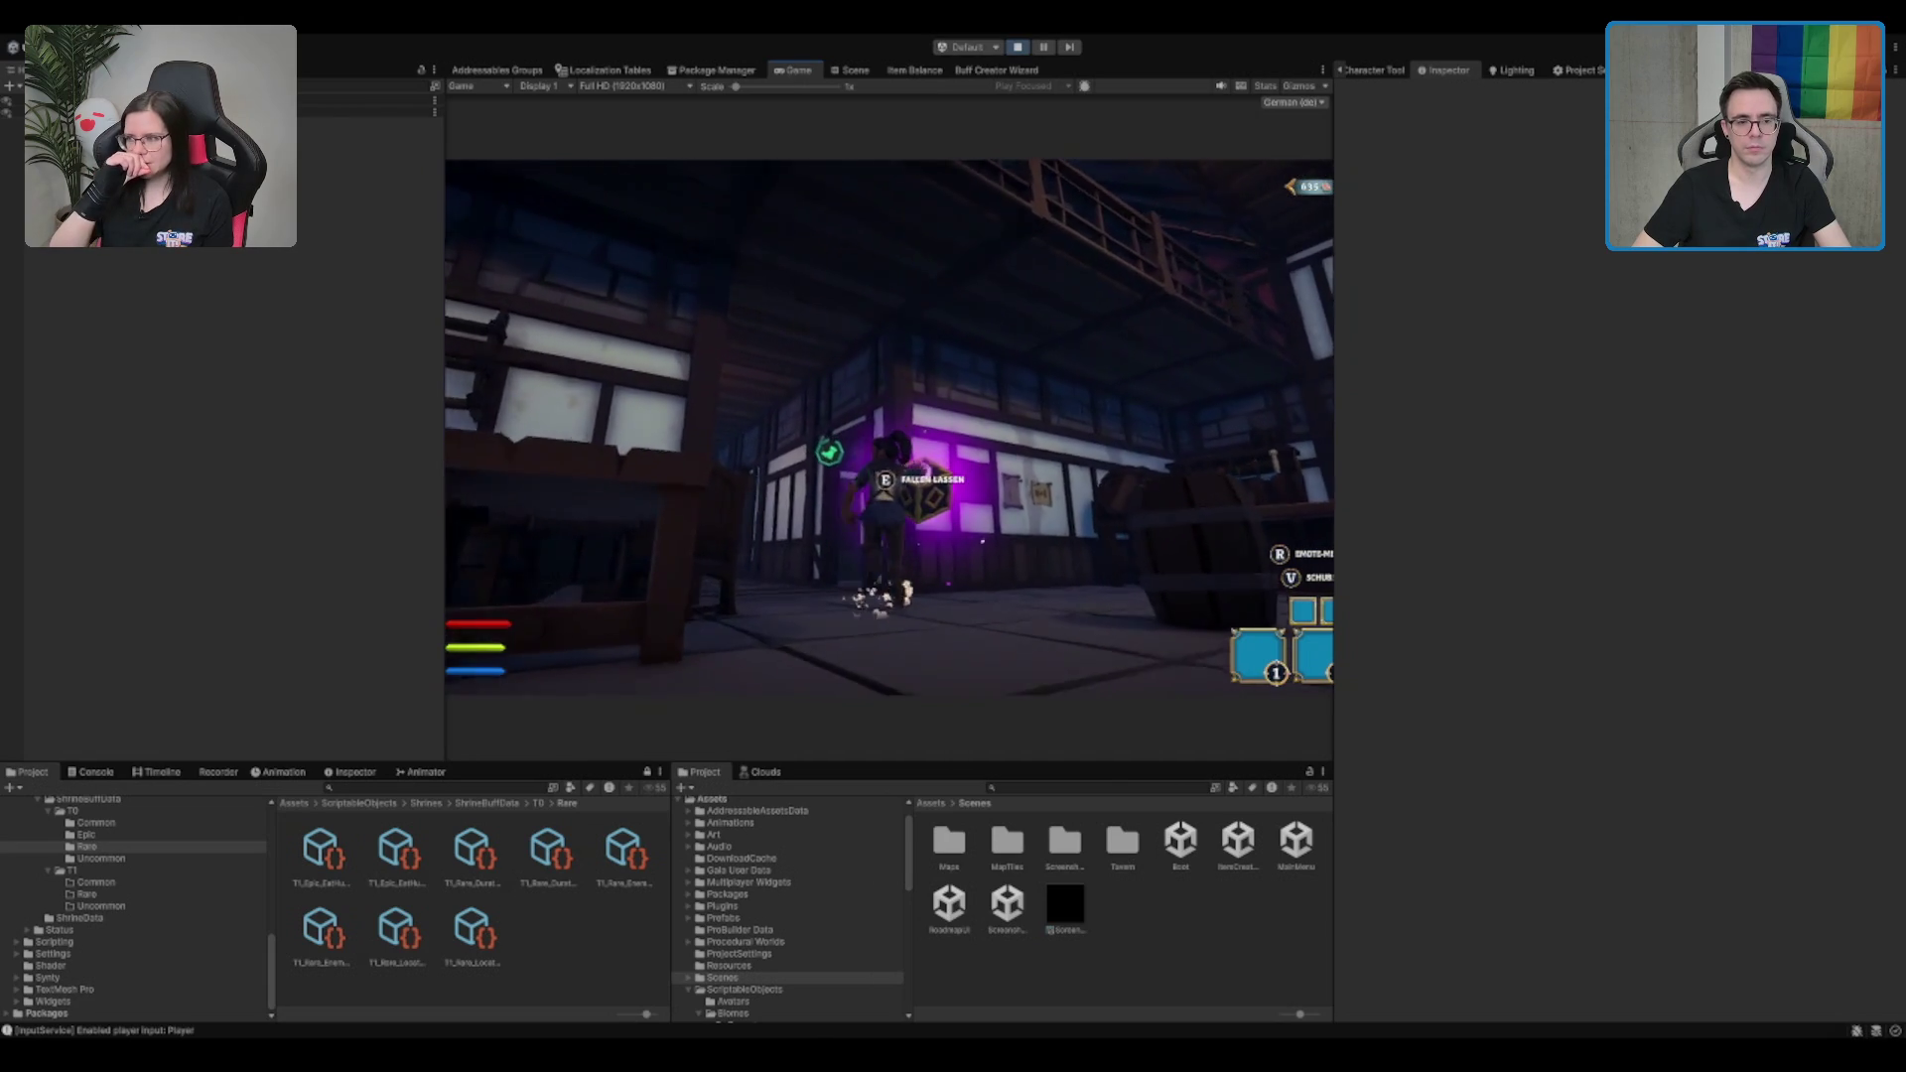
pyautogui.press('w')
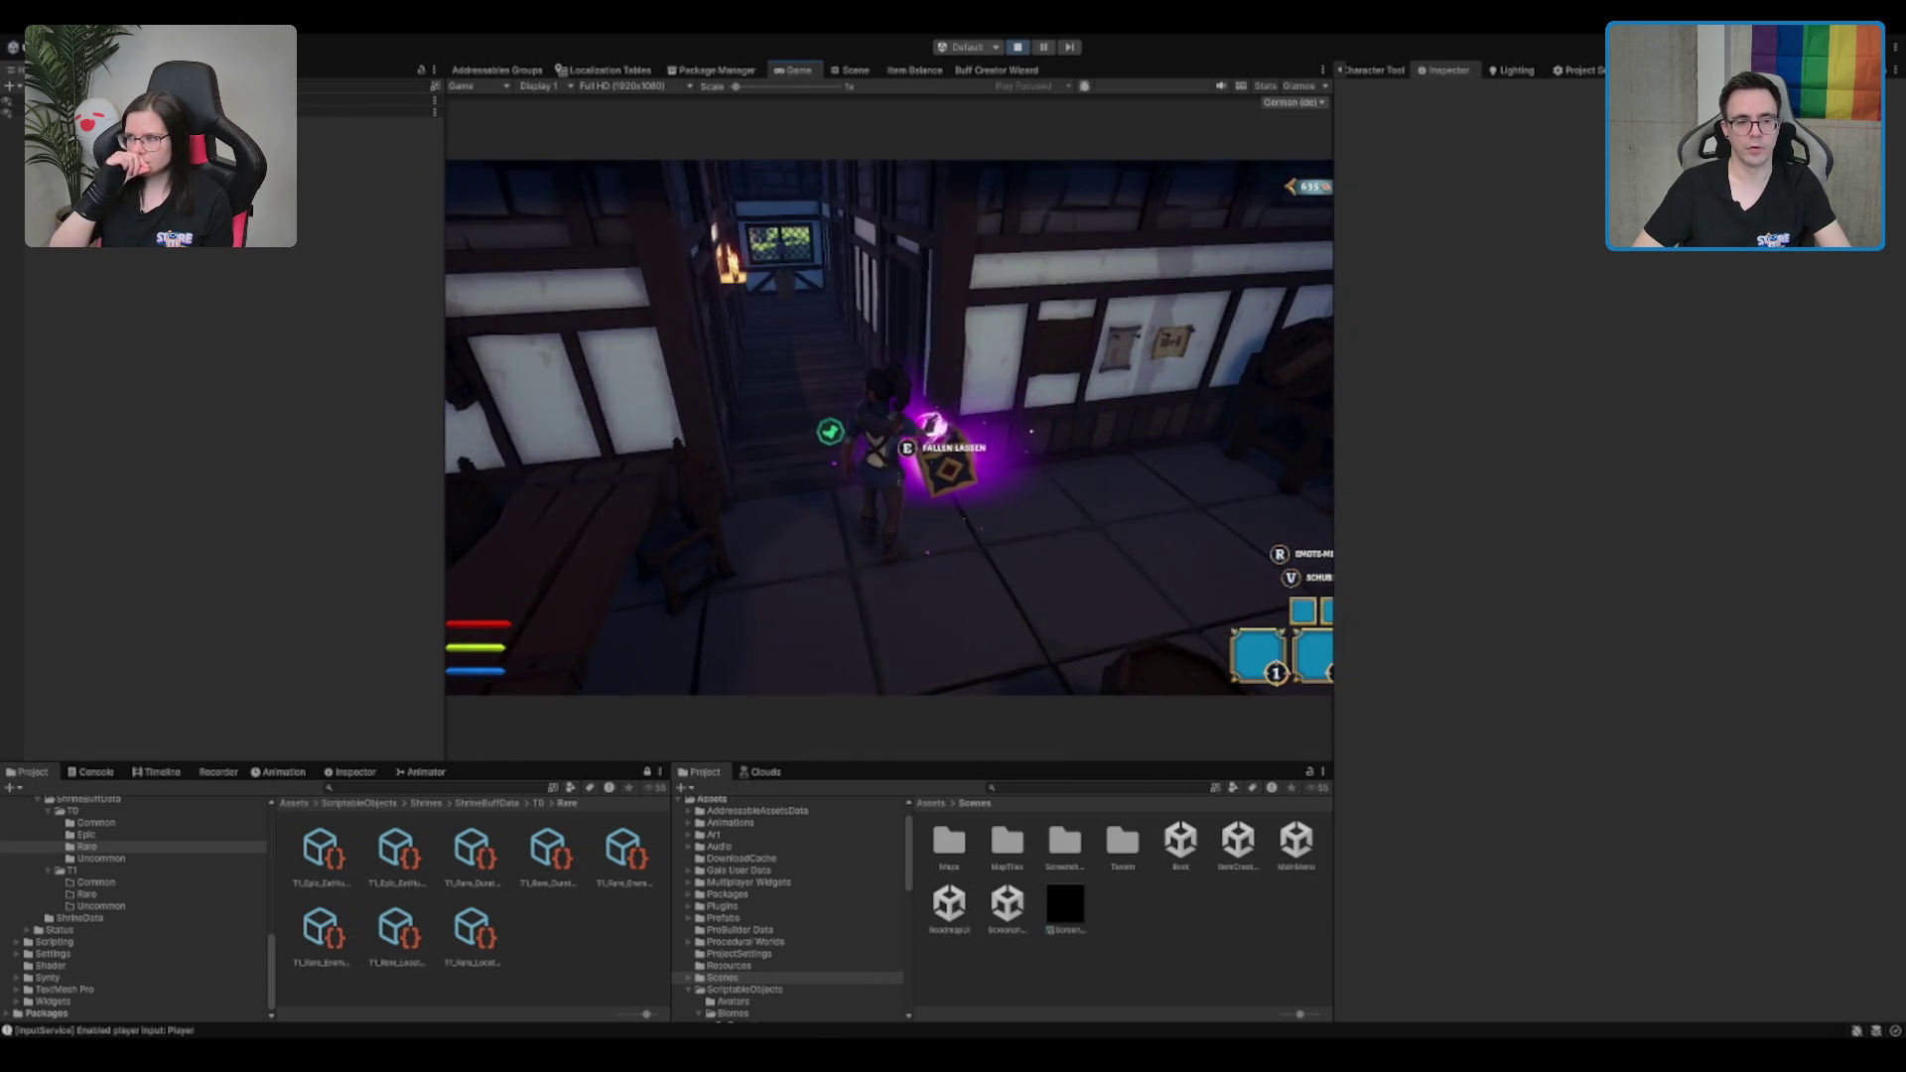
pyautogui.press('w')
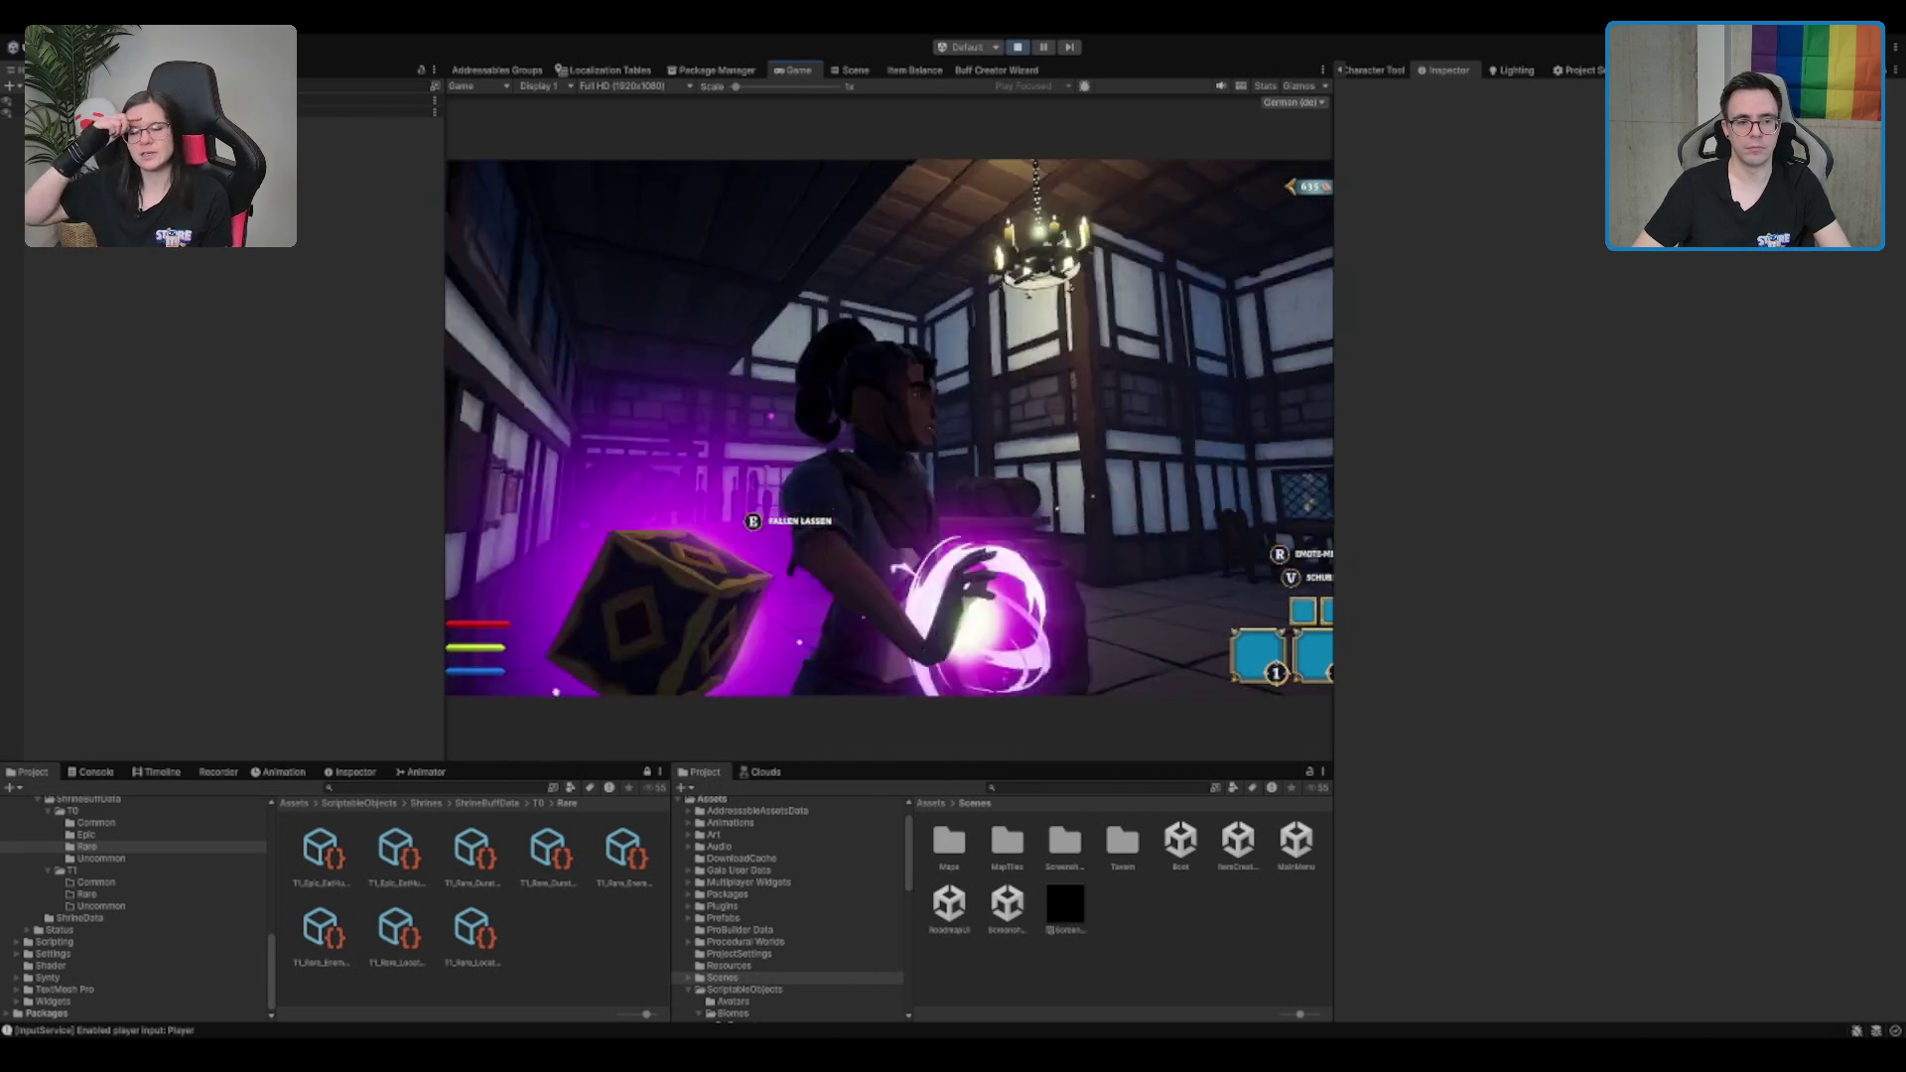
pyautogui.press('e')
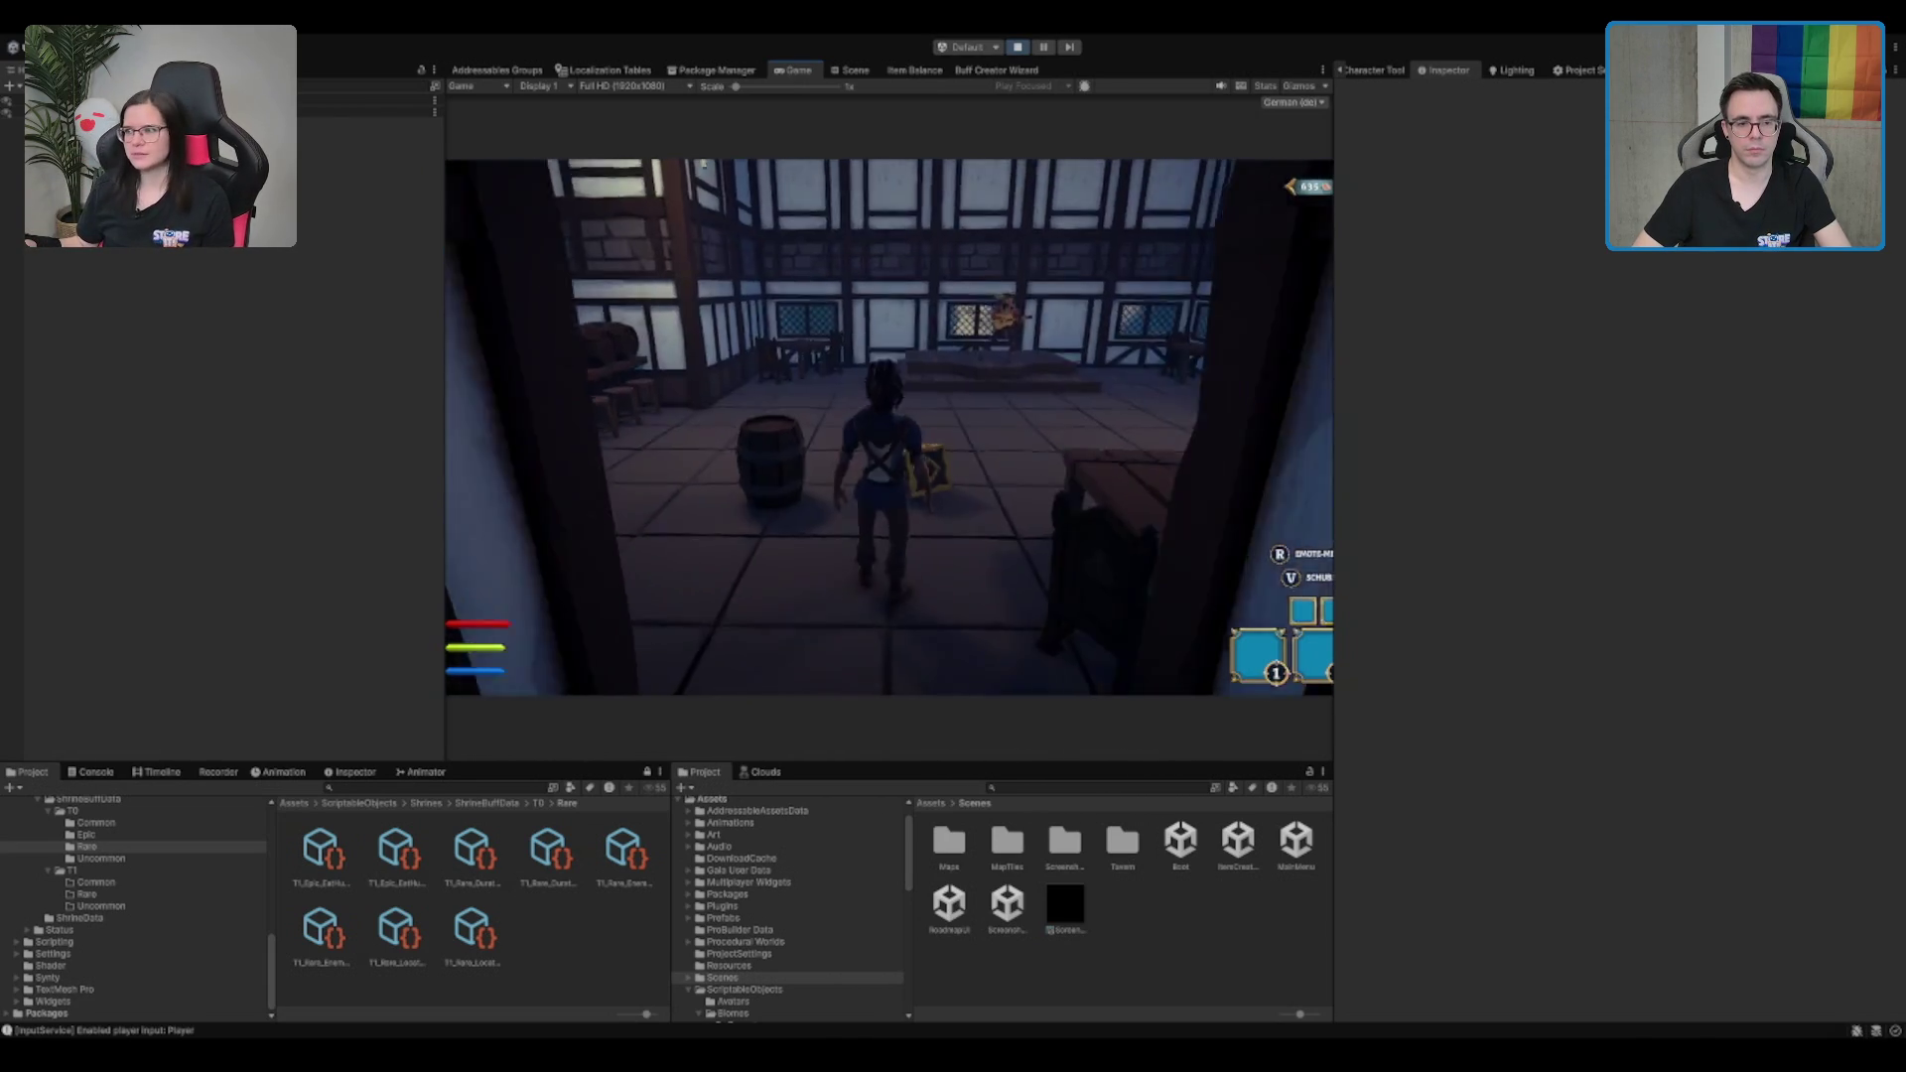
# Pick the box up and drop it again, then carry it across the hall
pyautogui.press('w')
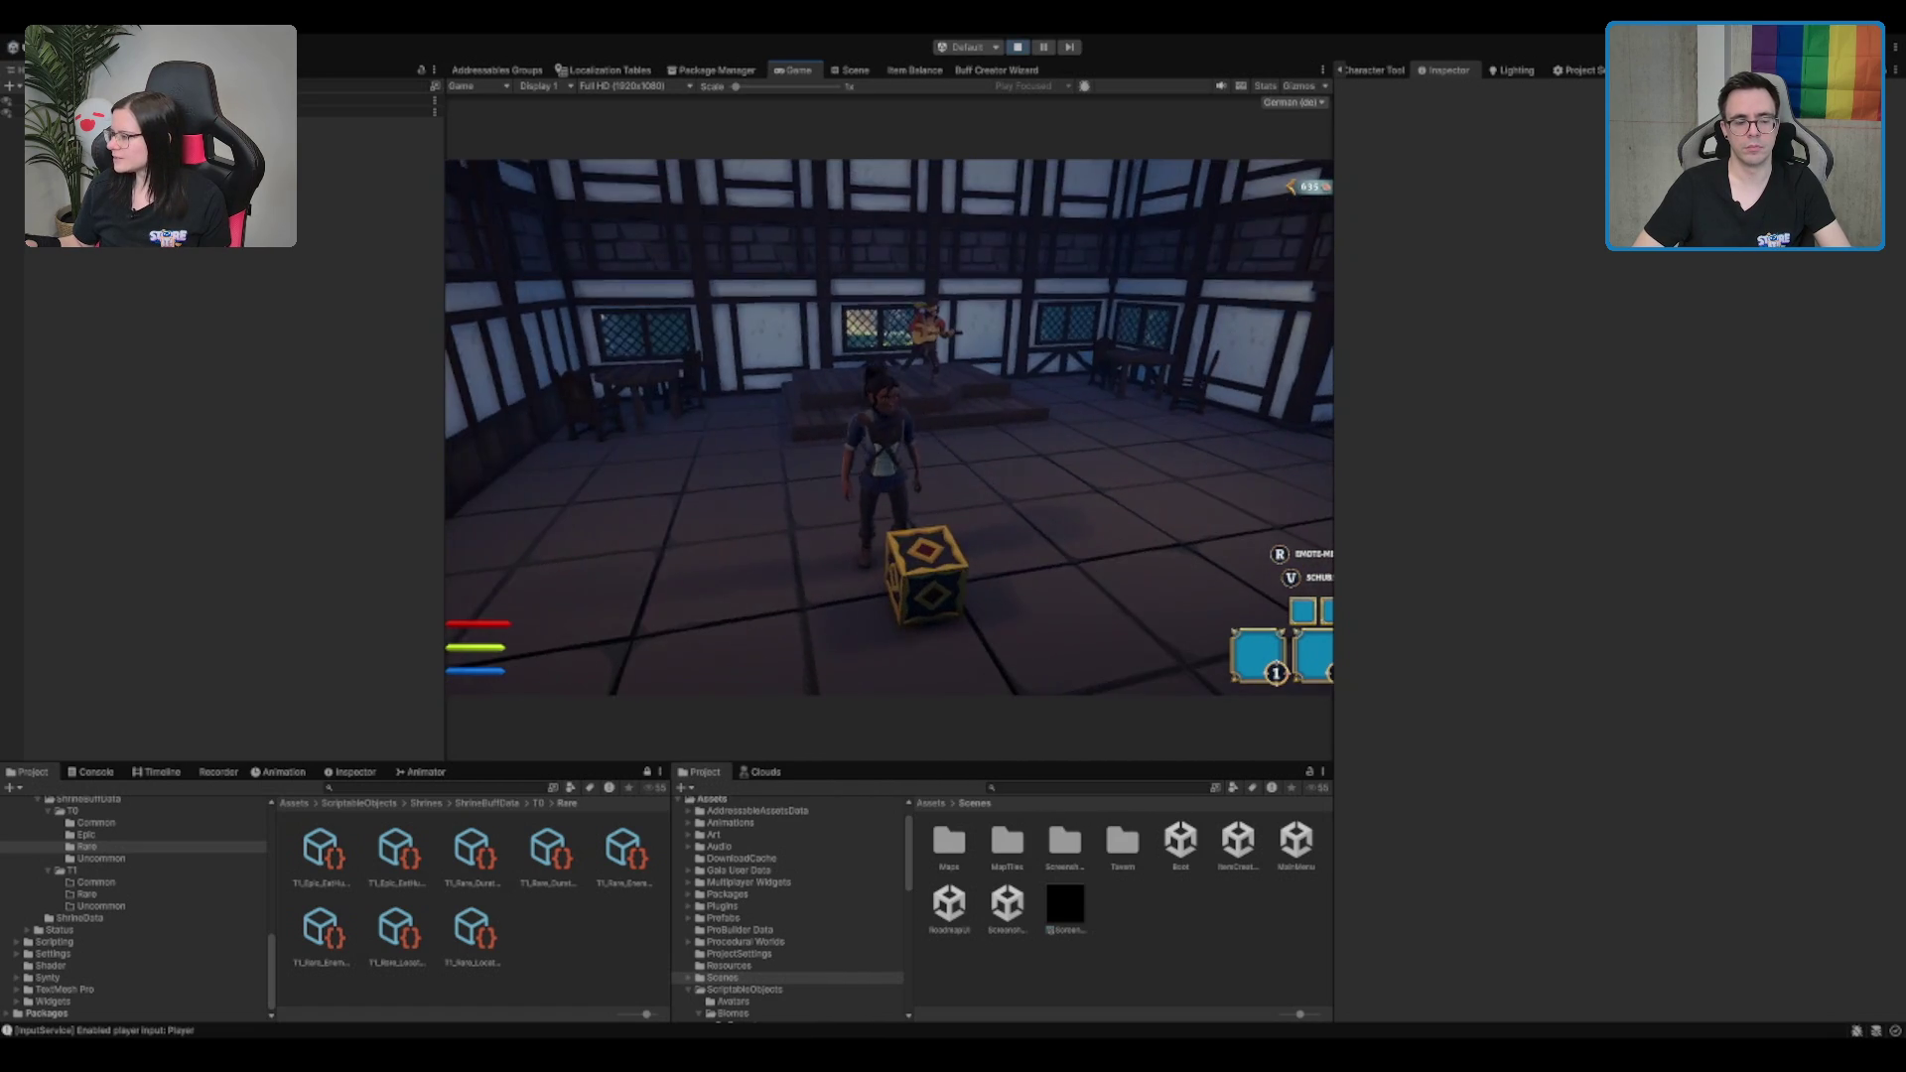
pyautogui.press('e')
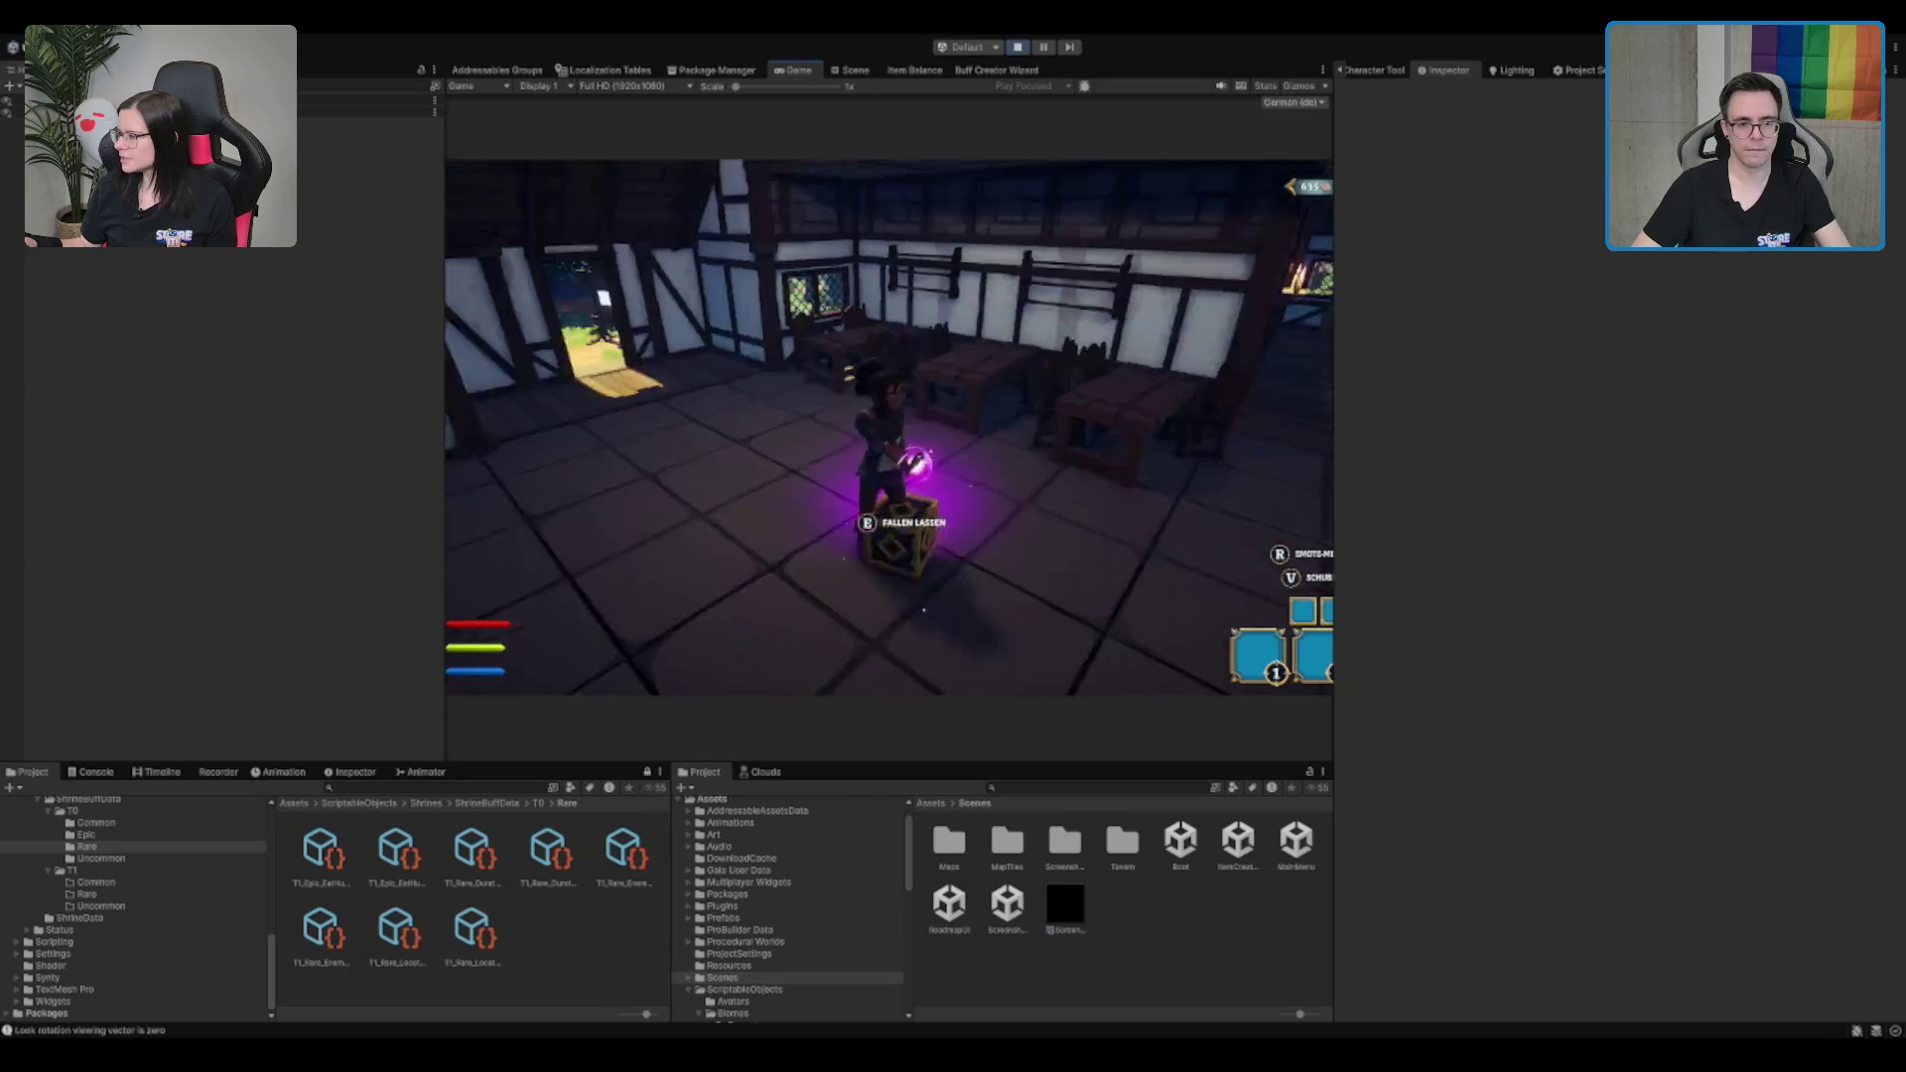
pyautogui.press('e')
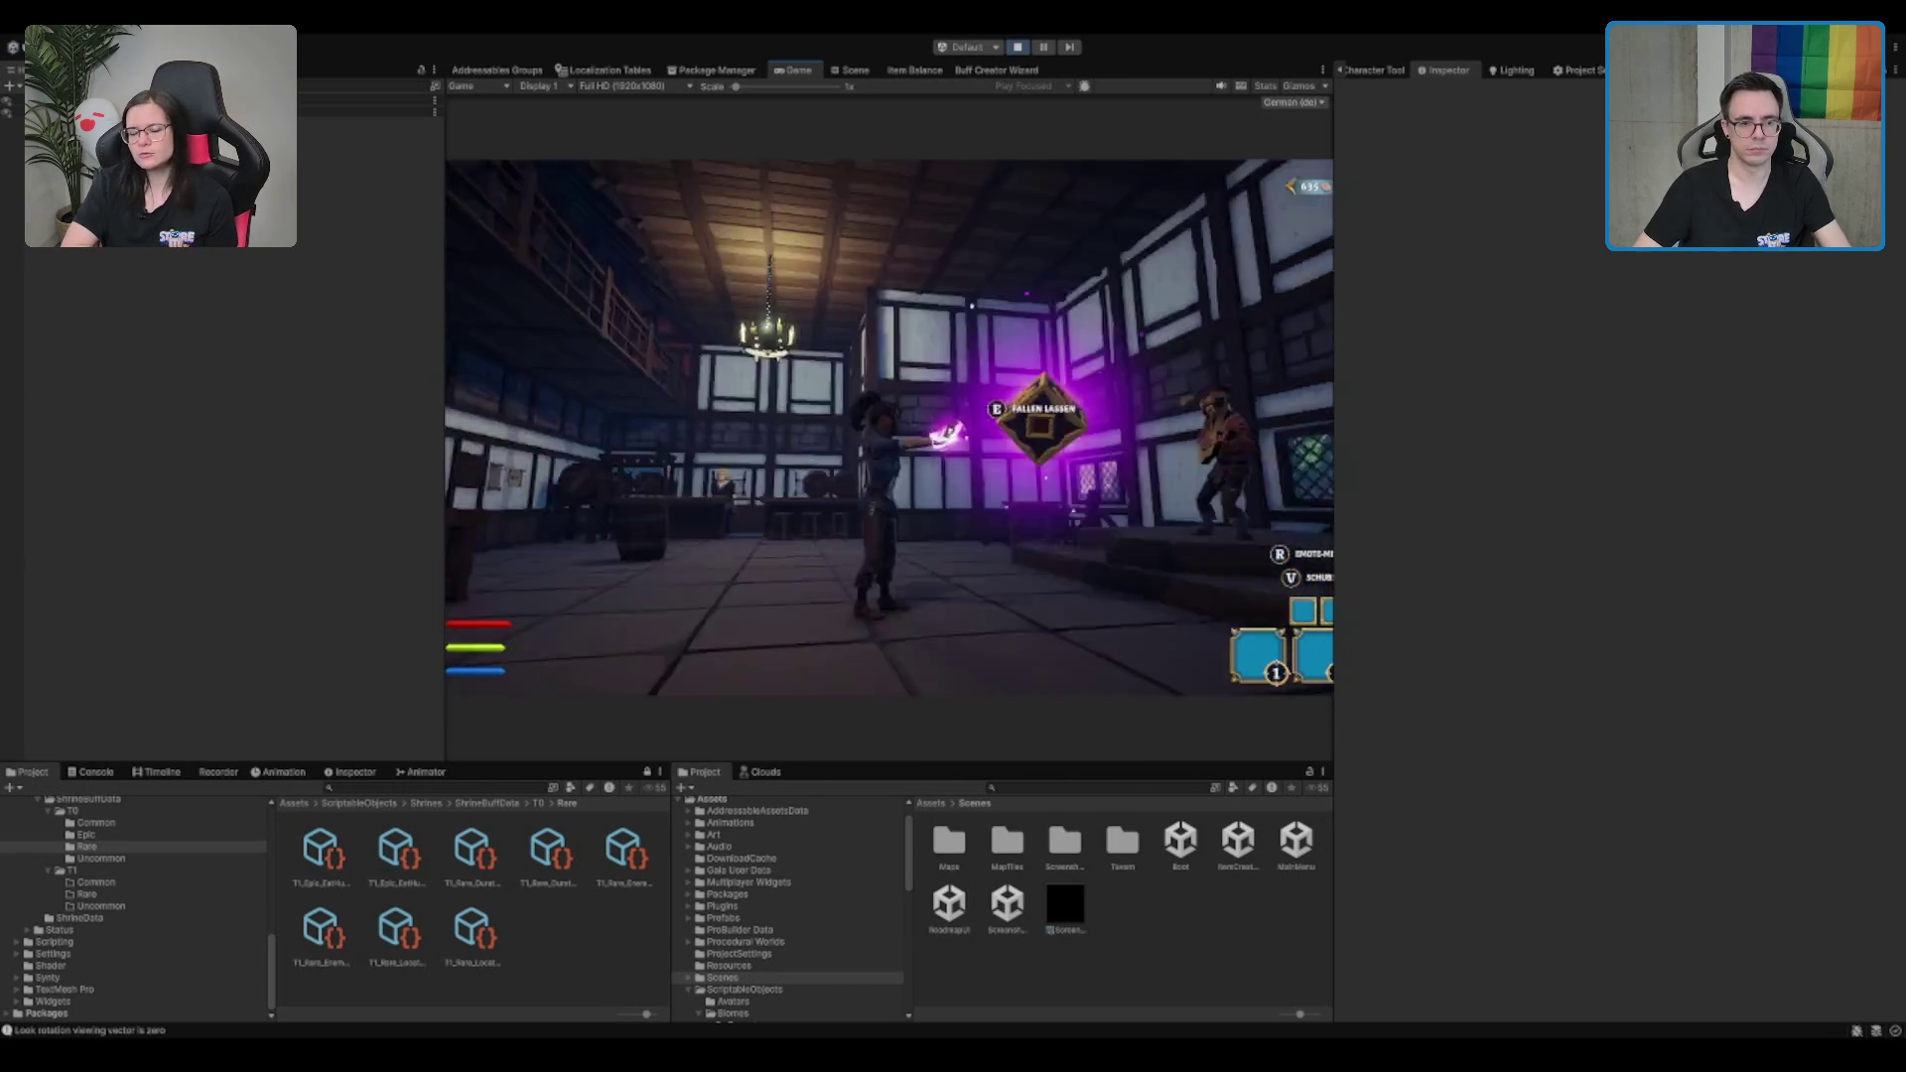
pyautogui.press('e')
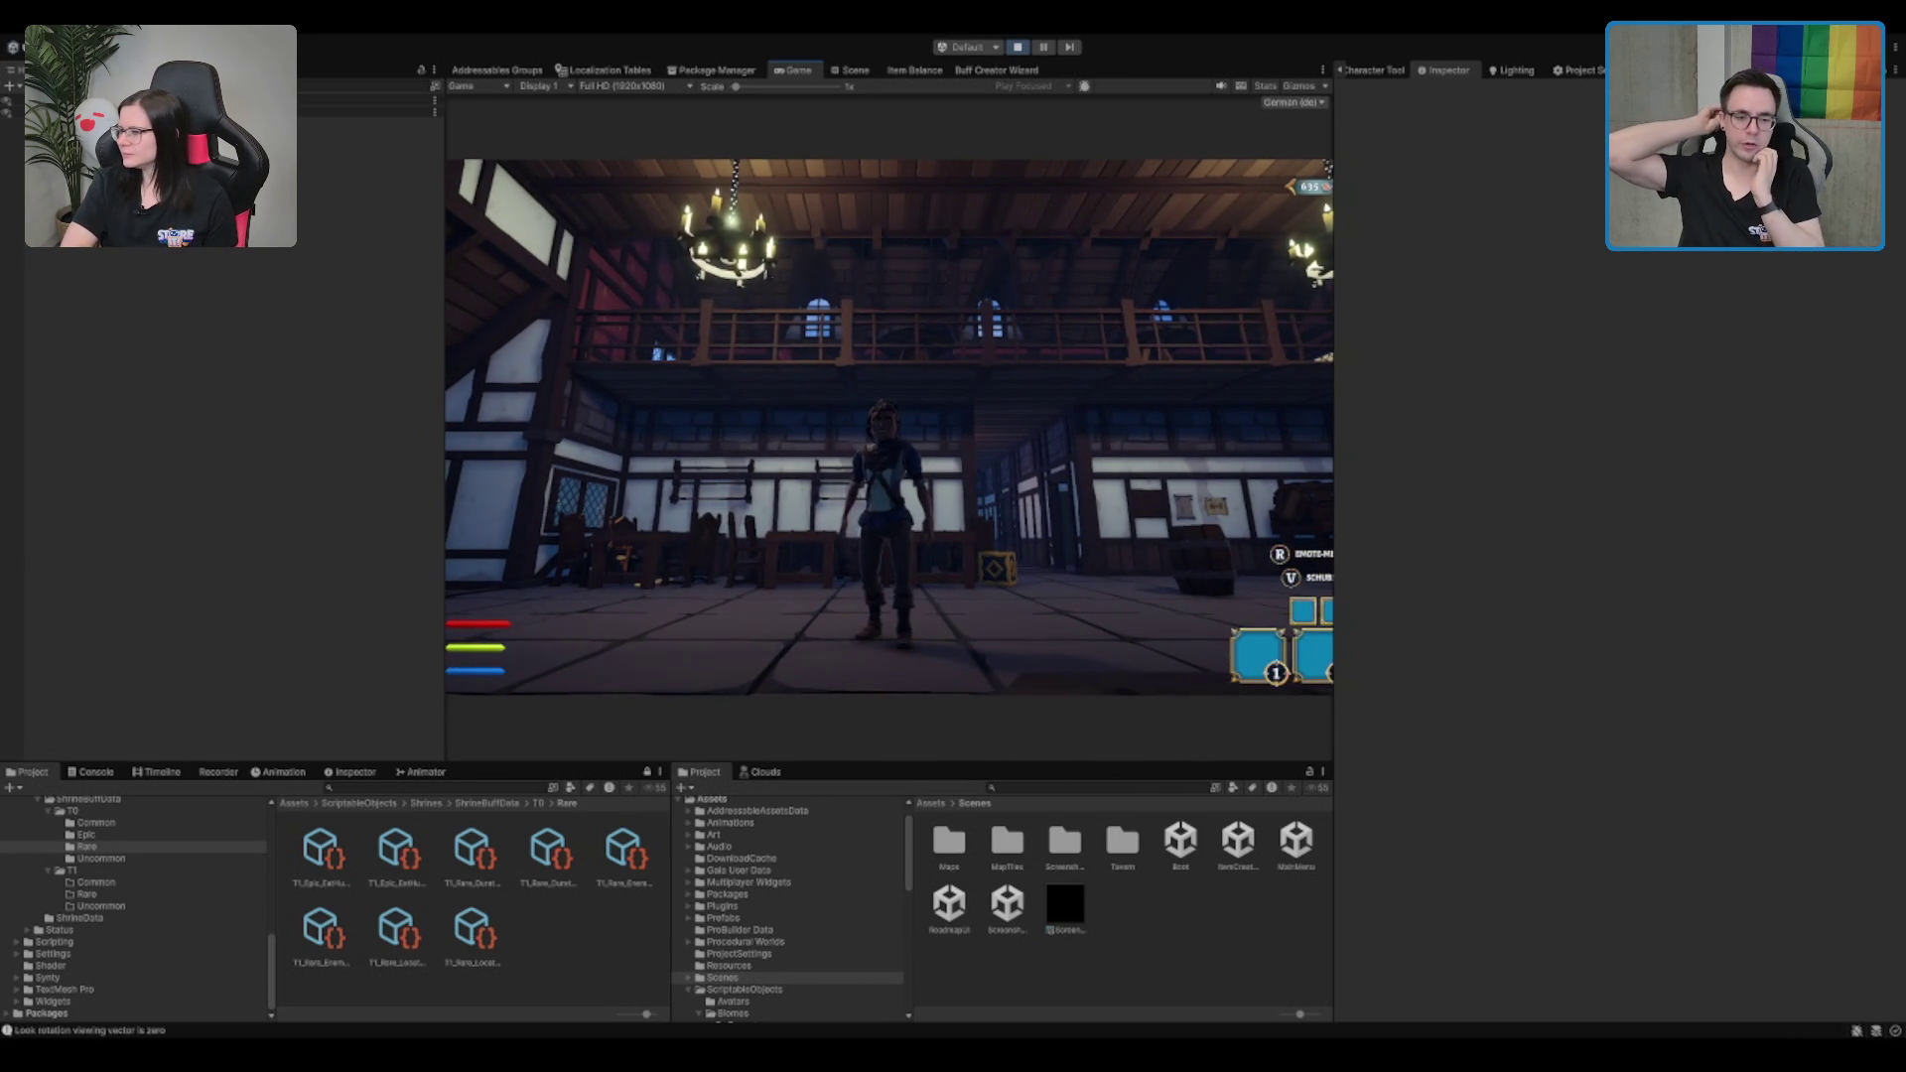
pyautogui.press('w')
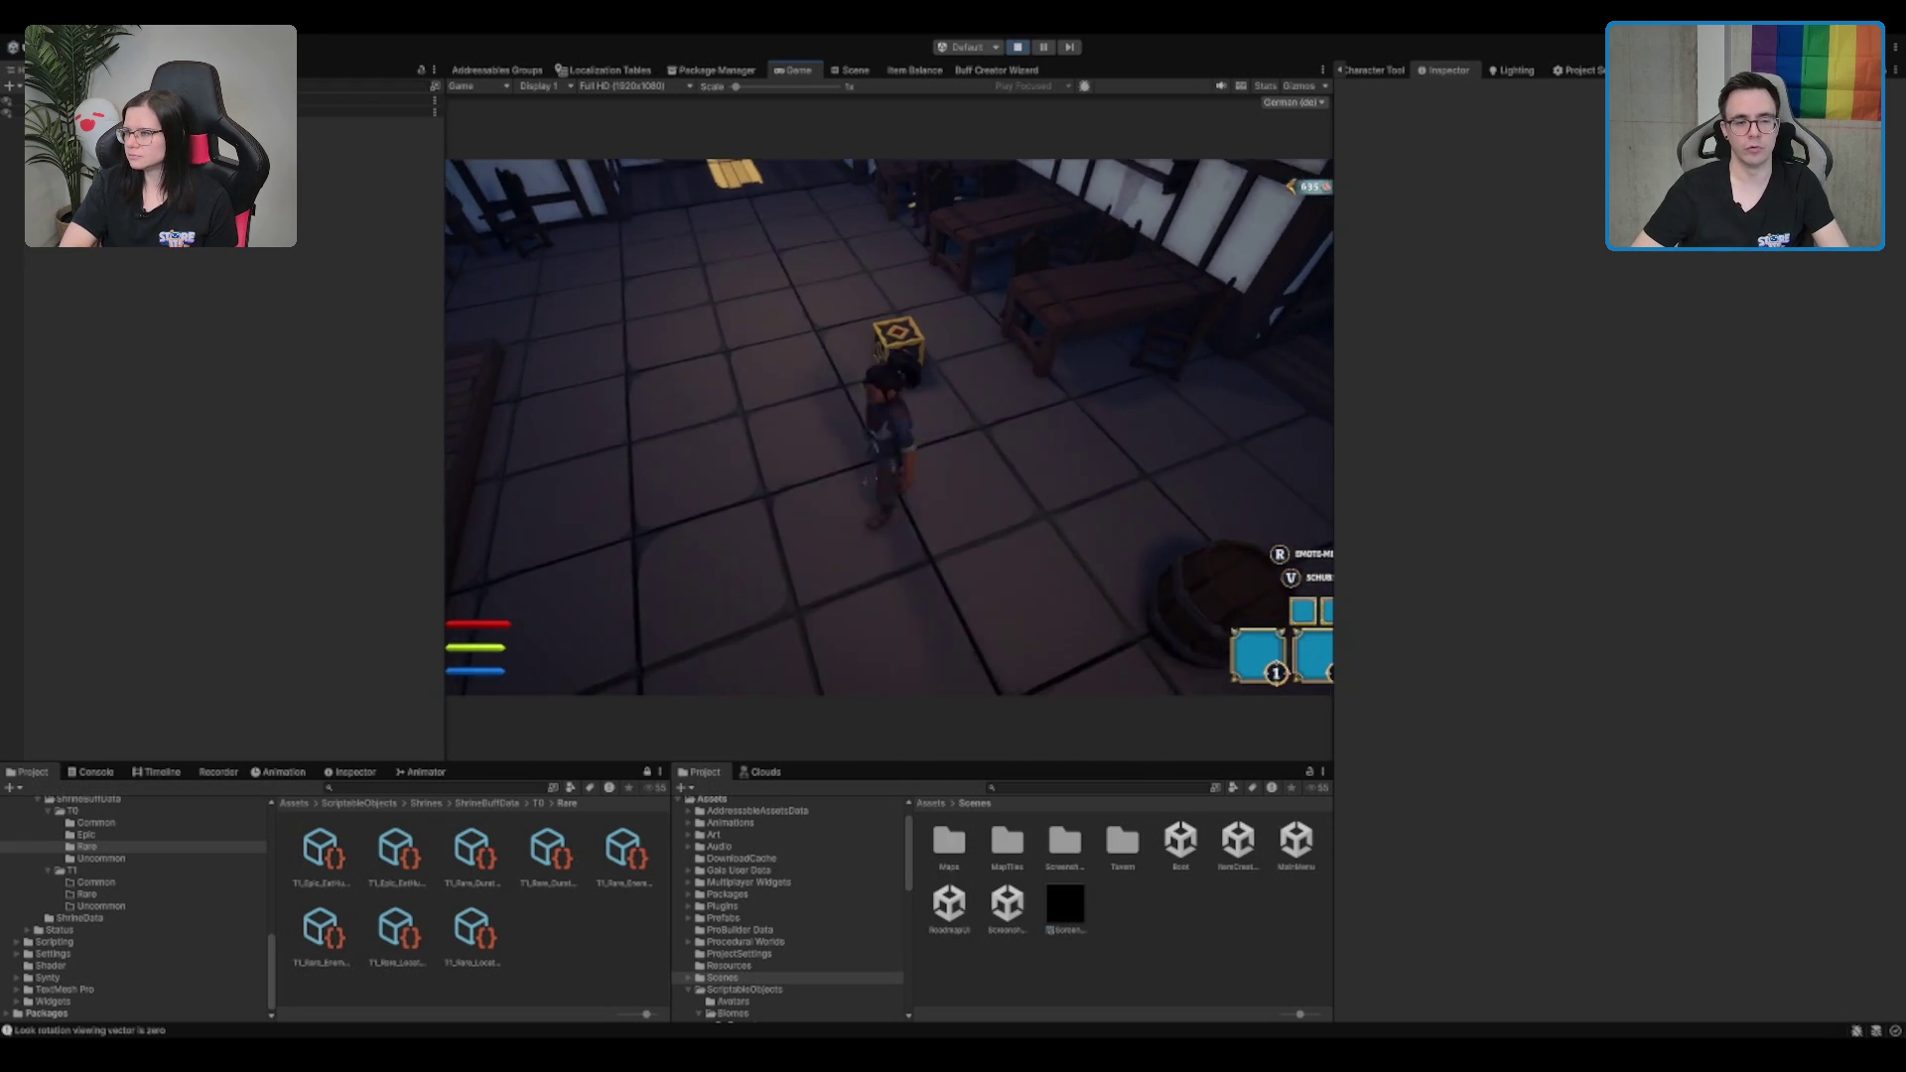
pyautogui.press('w')
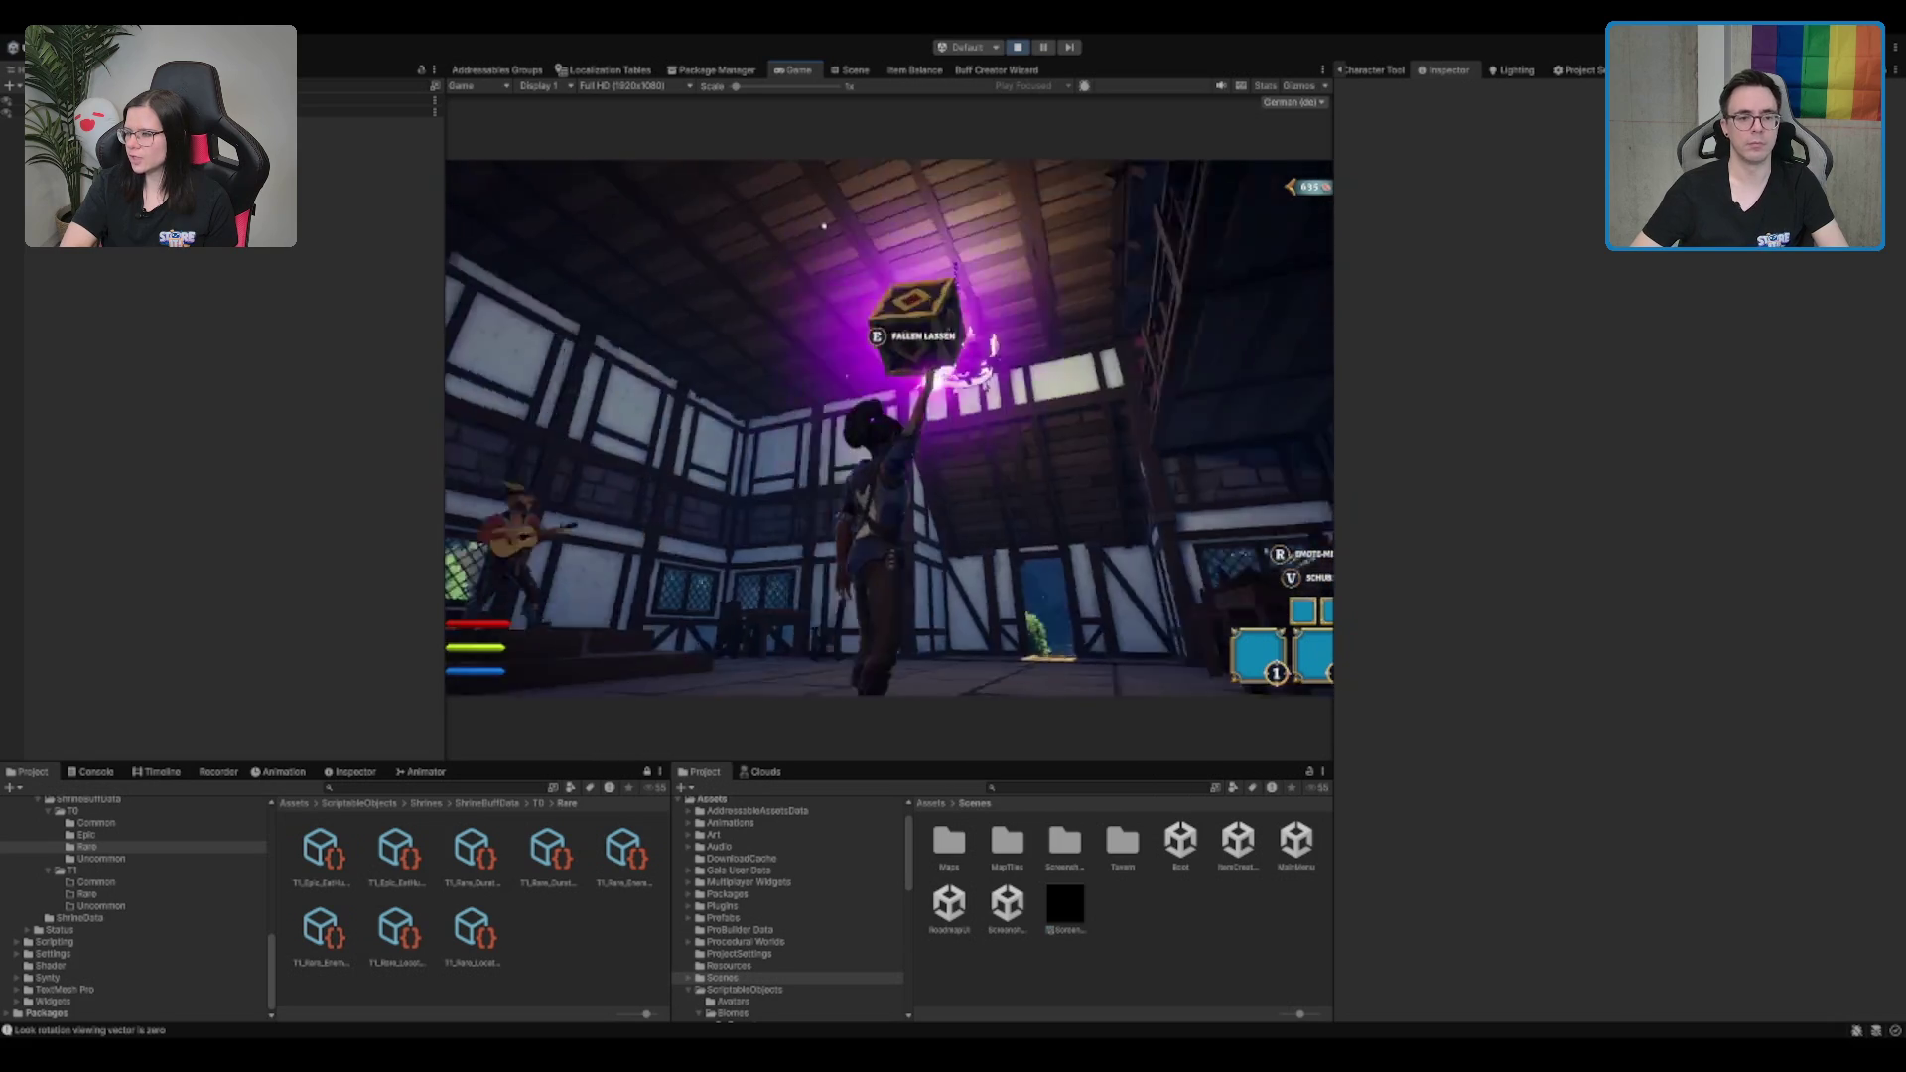
pyautogui.press('w')
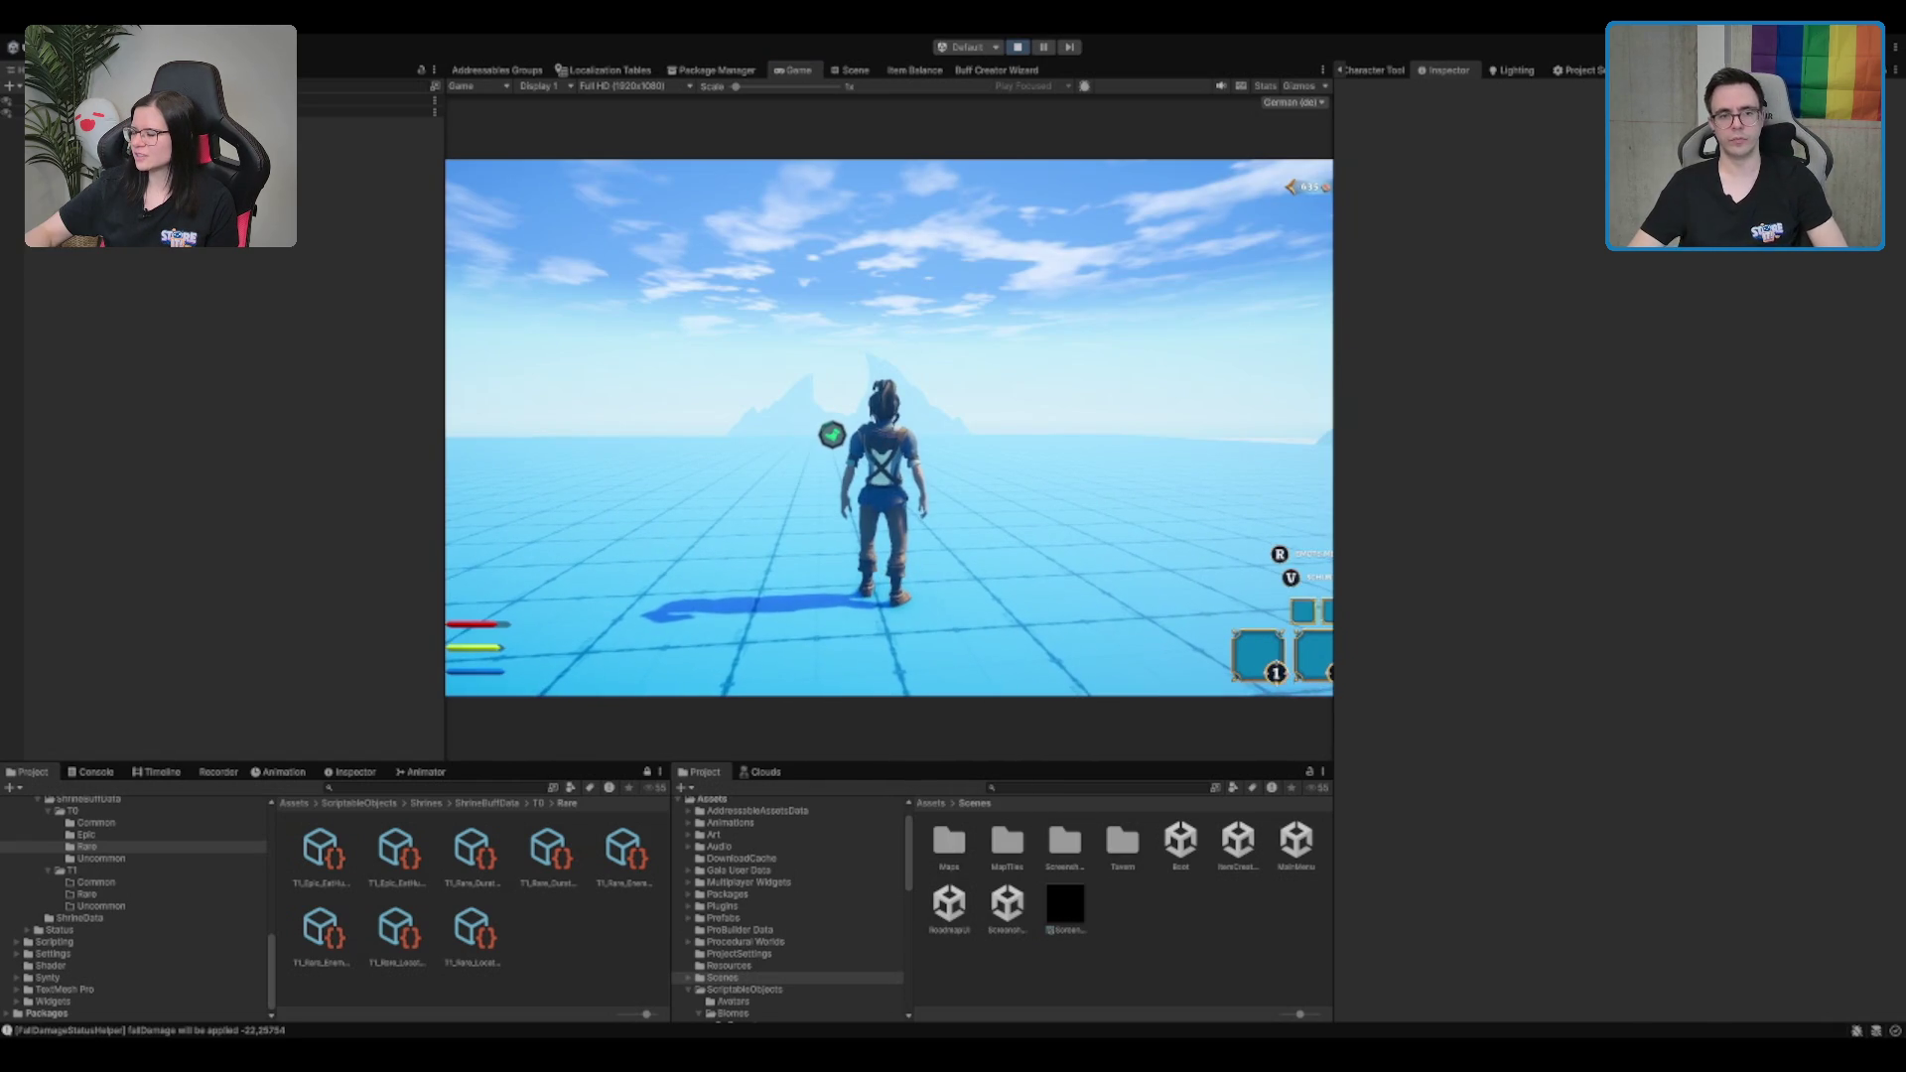
# Stop Play mode, show the ScriptableObjects folder, and switch to NetworkEnemyBehaviourController.cs in Rider
pyautogui.hotkey('ctrl', 'p')
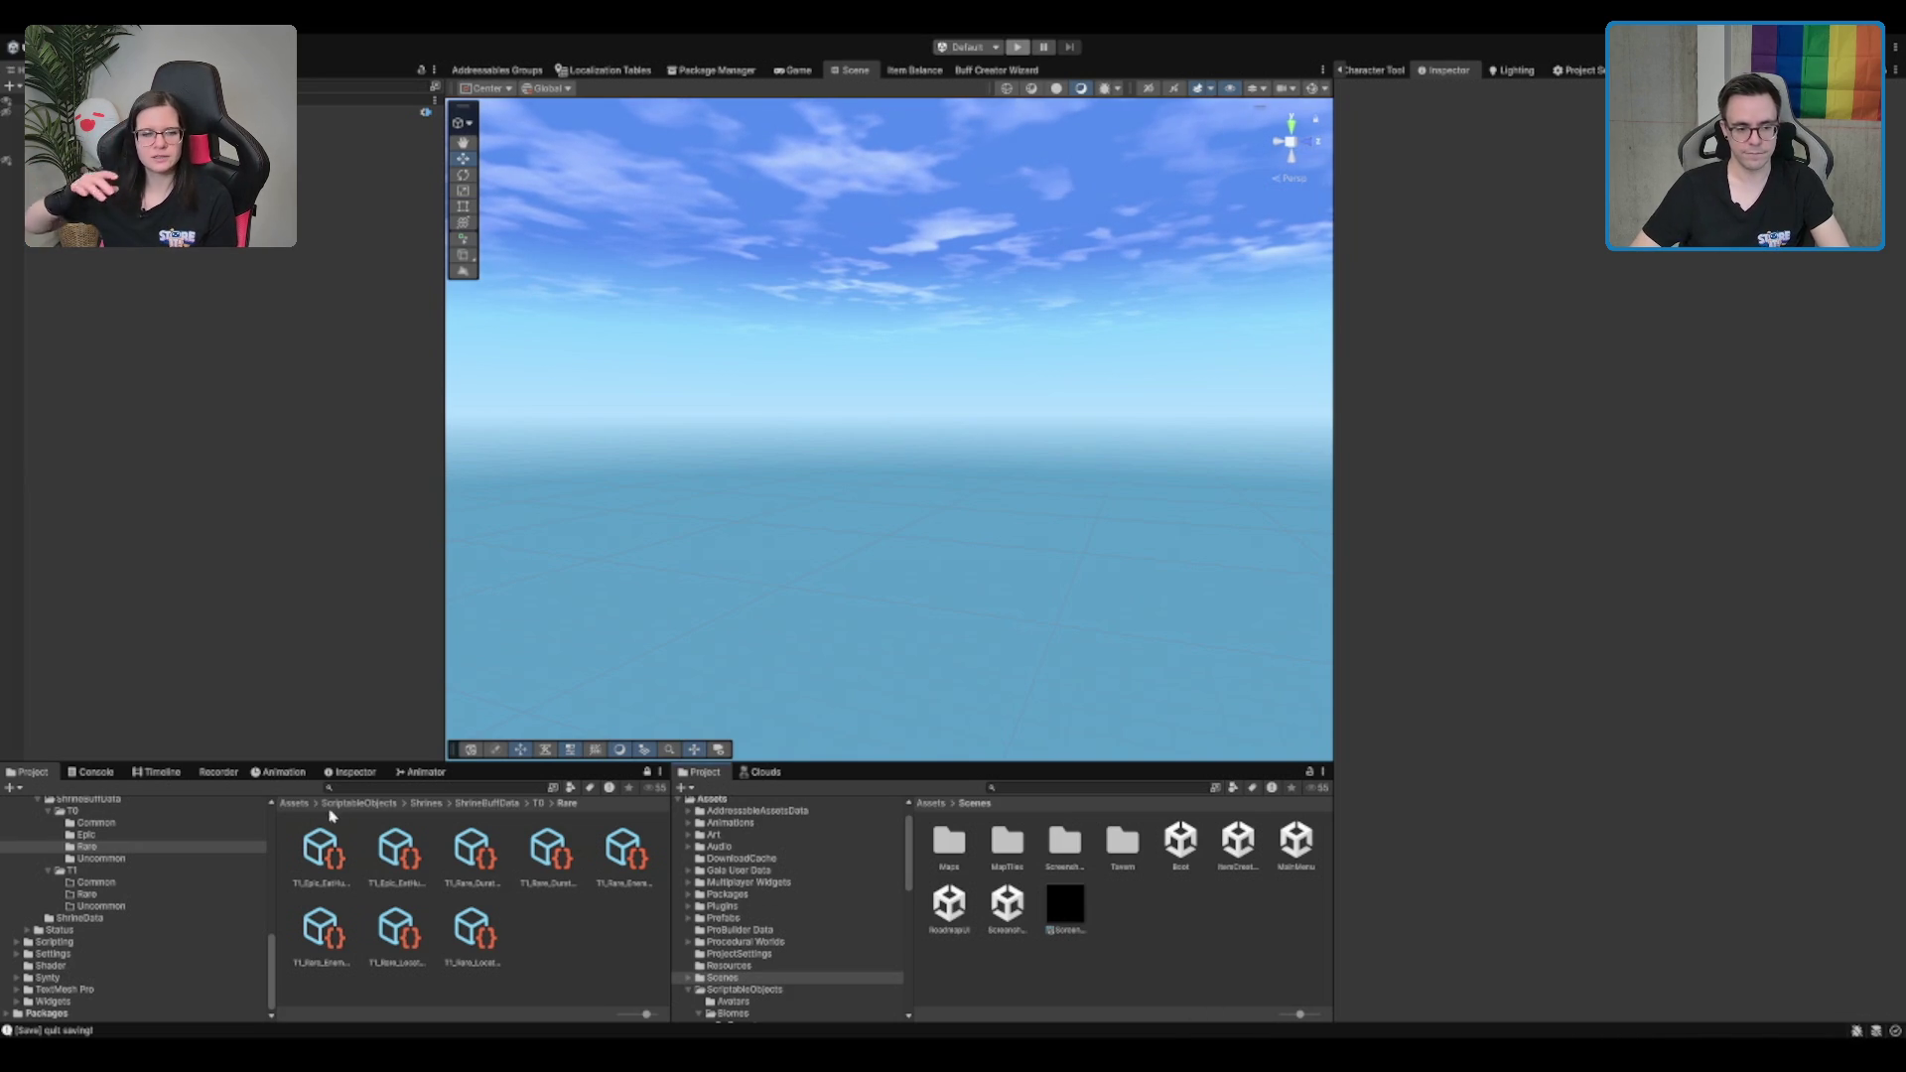
pyautogui.click(759, 989)
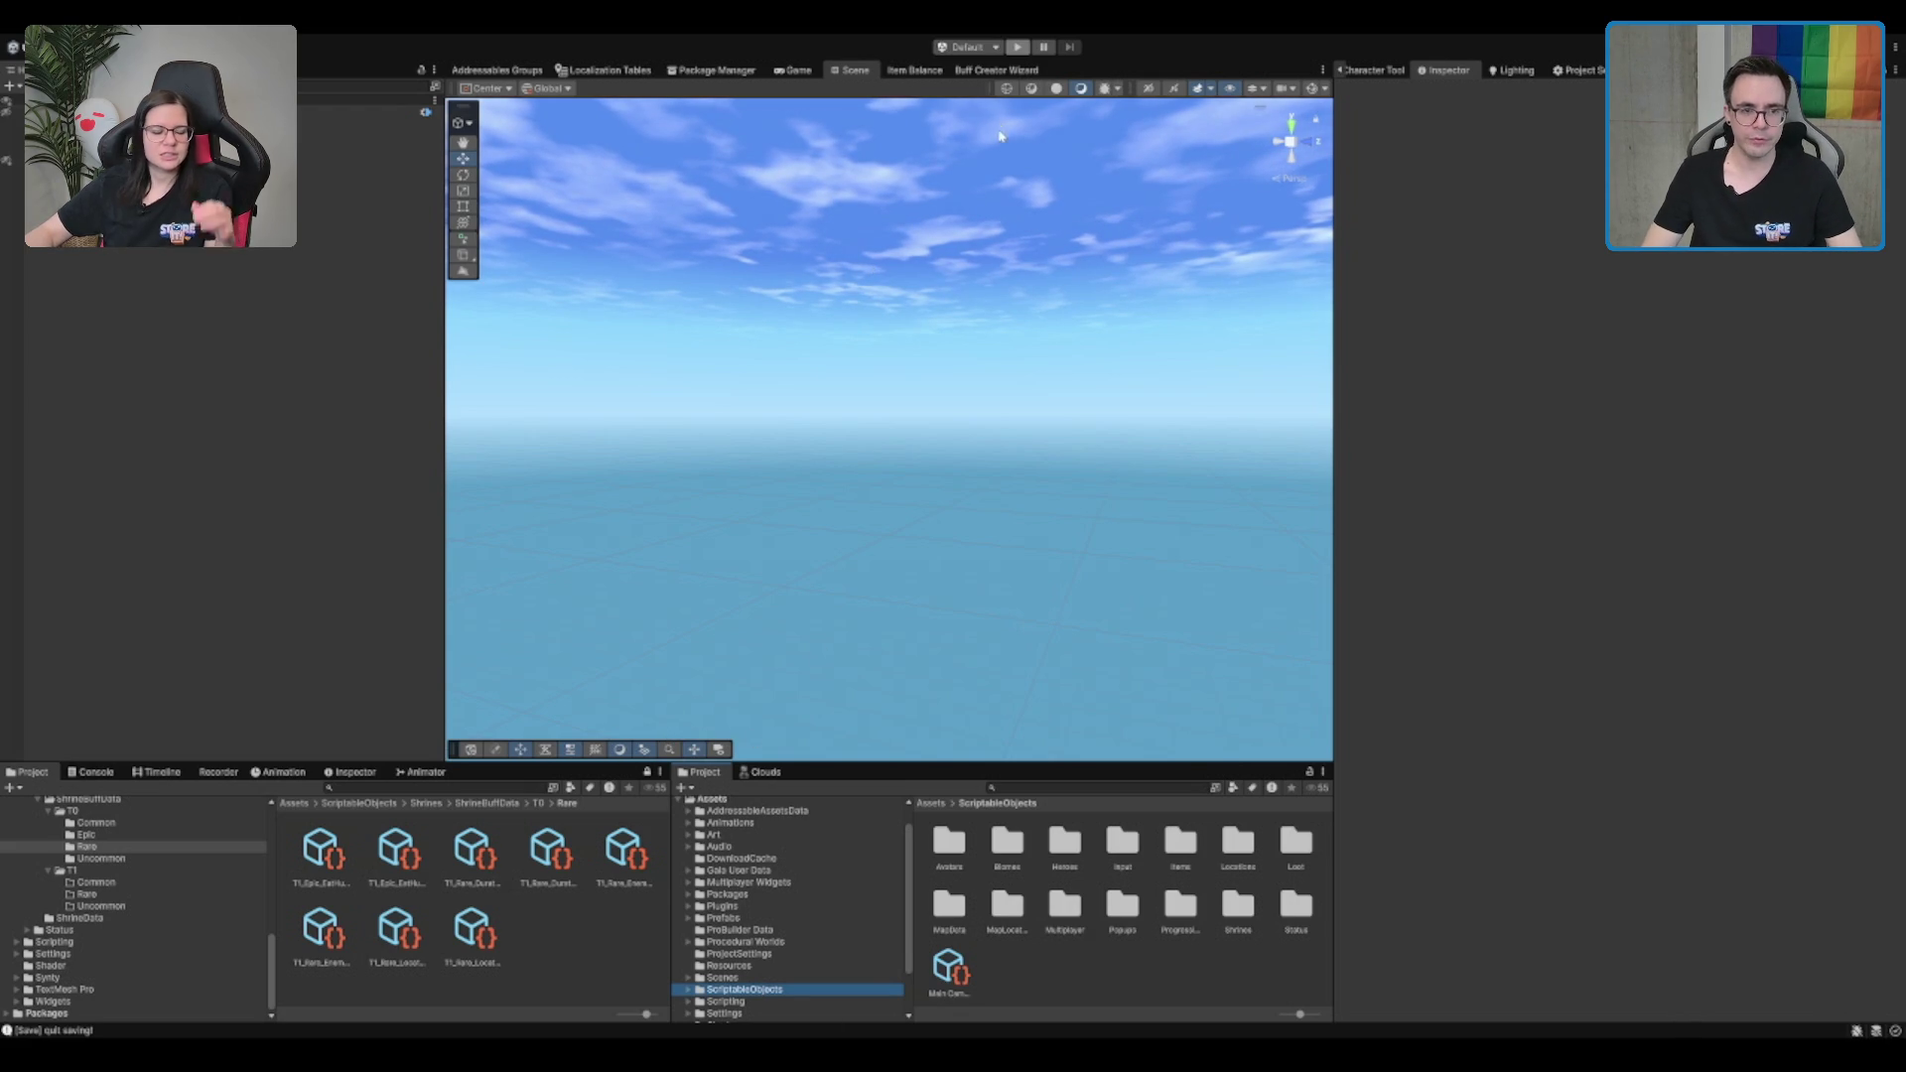
pyautogui.moveTo(871, 267); pyautogui.dragTo(1058, 353)
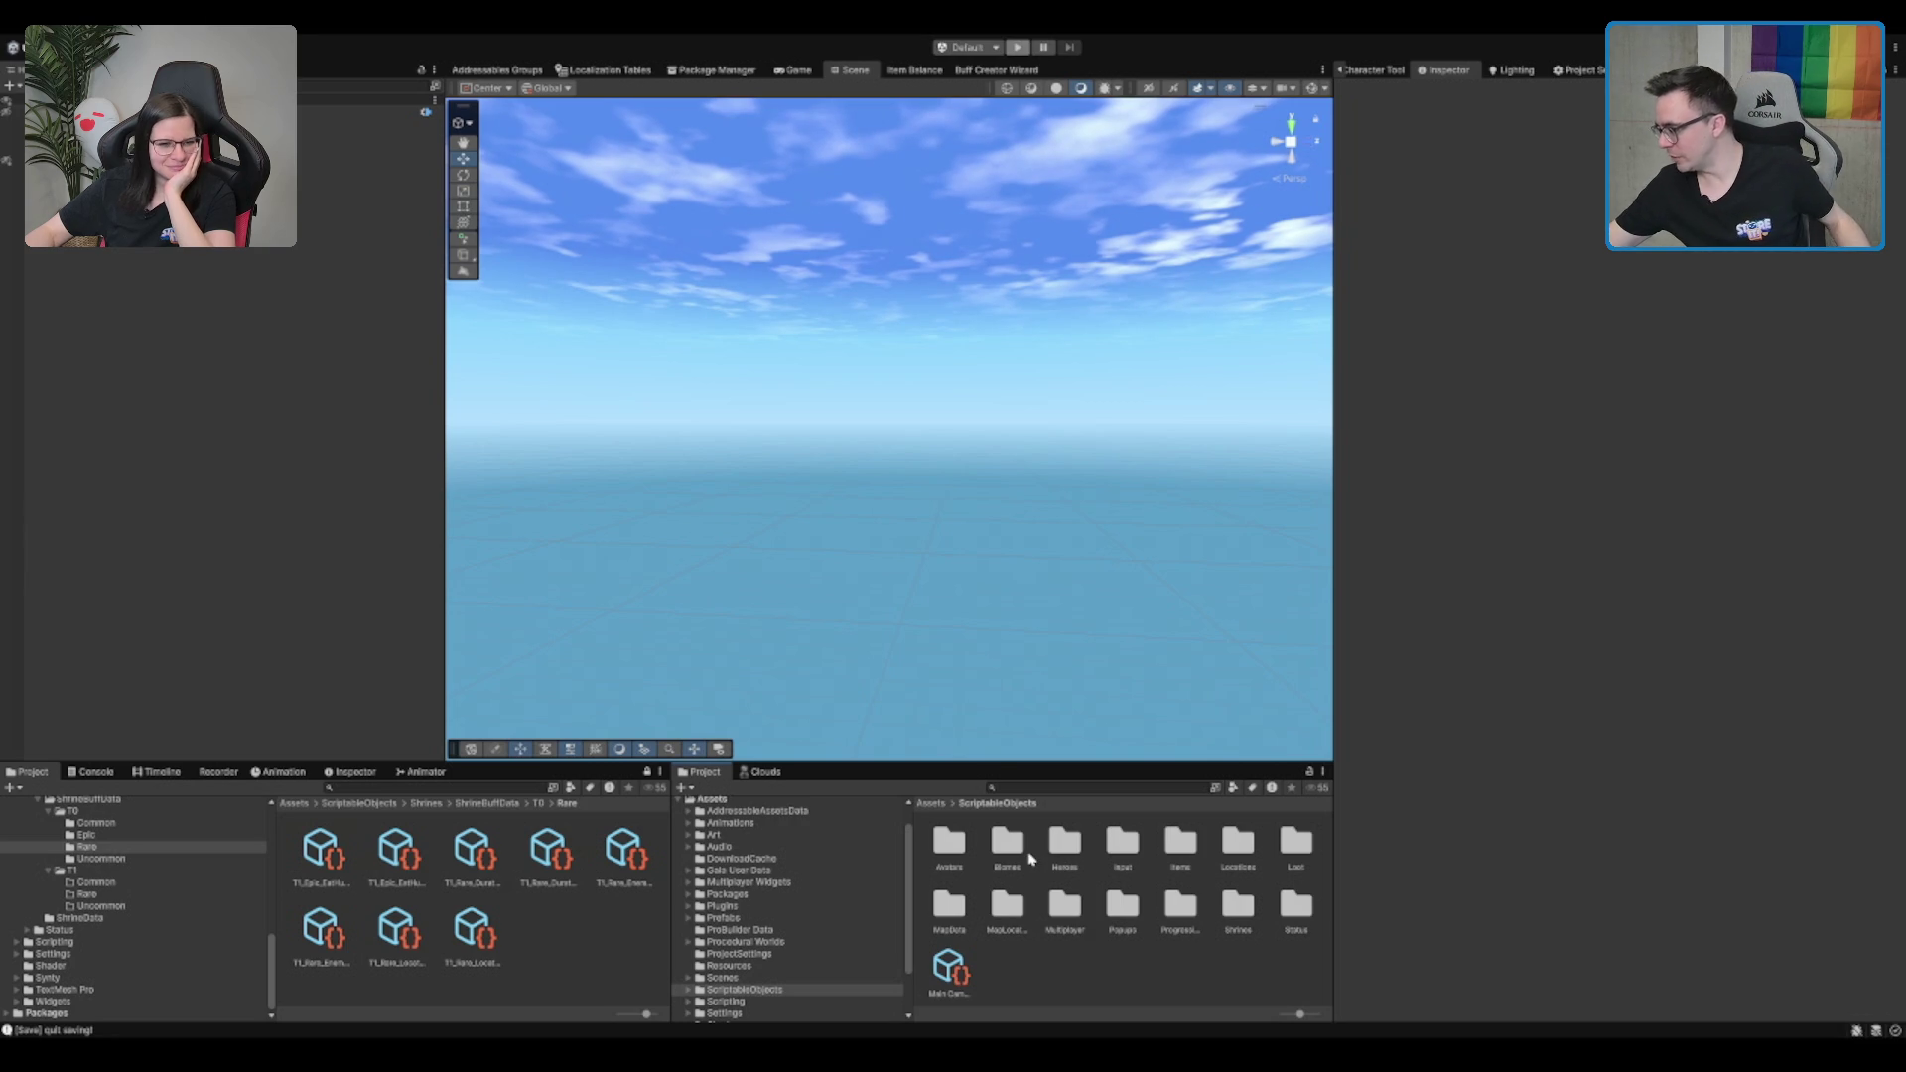
pyautogui.hotkey('alt', 'Tab')
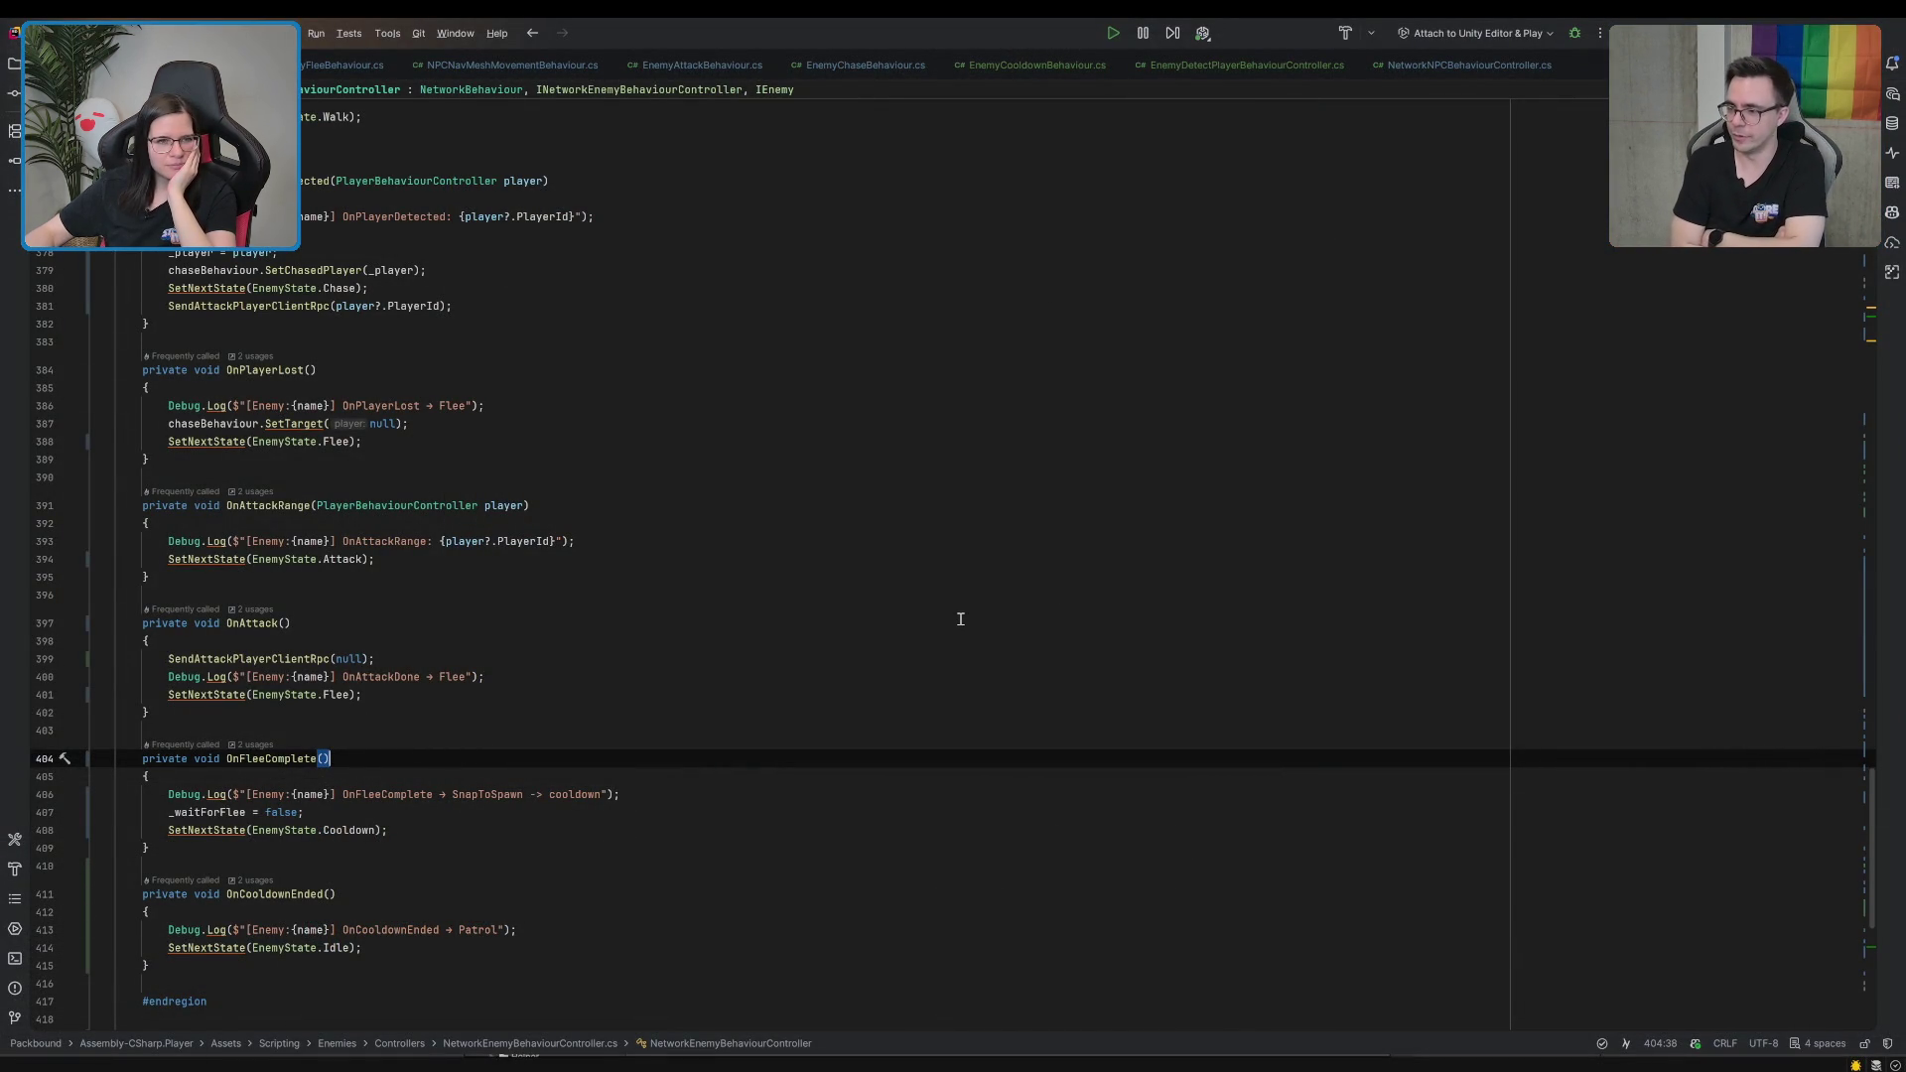
# Open EnemyFleeBehaviour.cs at the line 57 flee-distance check and start debugging attached to Unity
pyautogui.scroll(5, 960, 618)
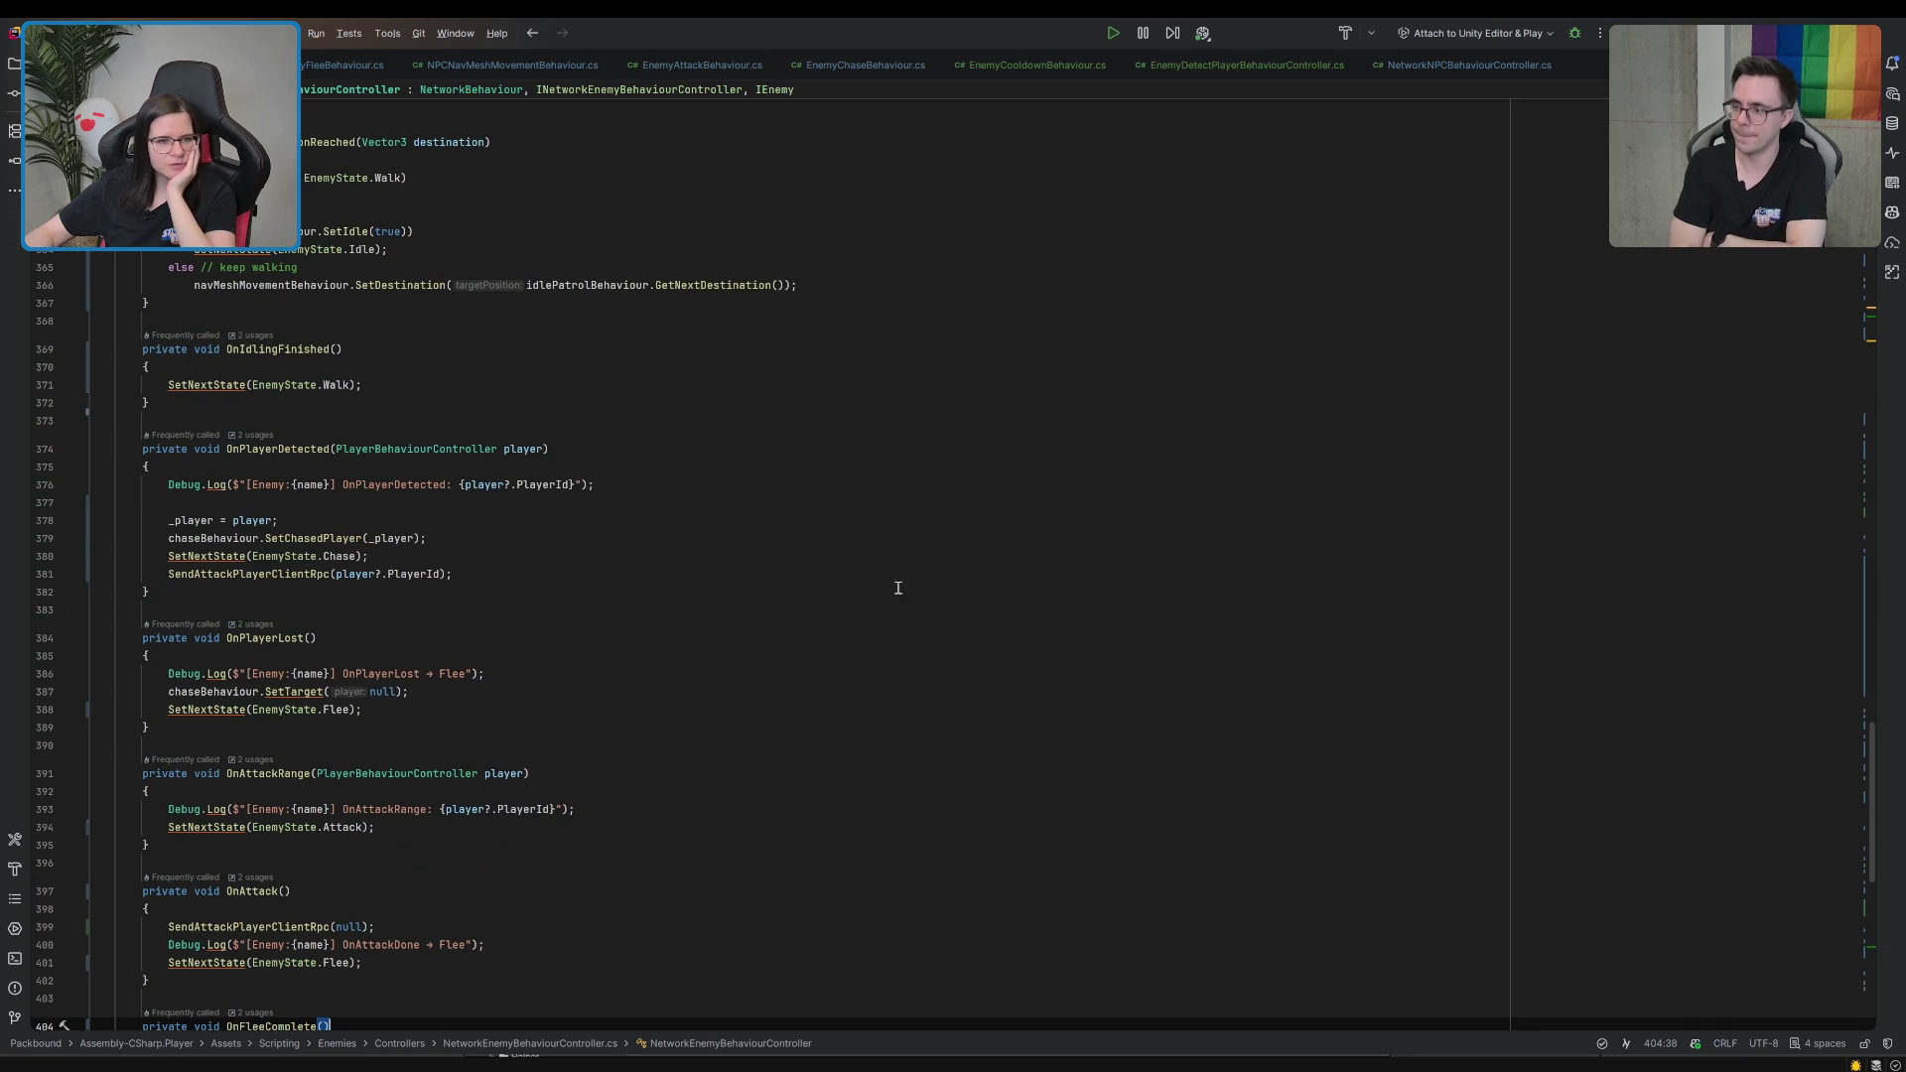
pyautogui.click(323, 72)
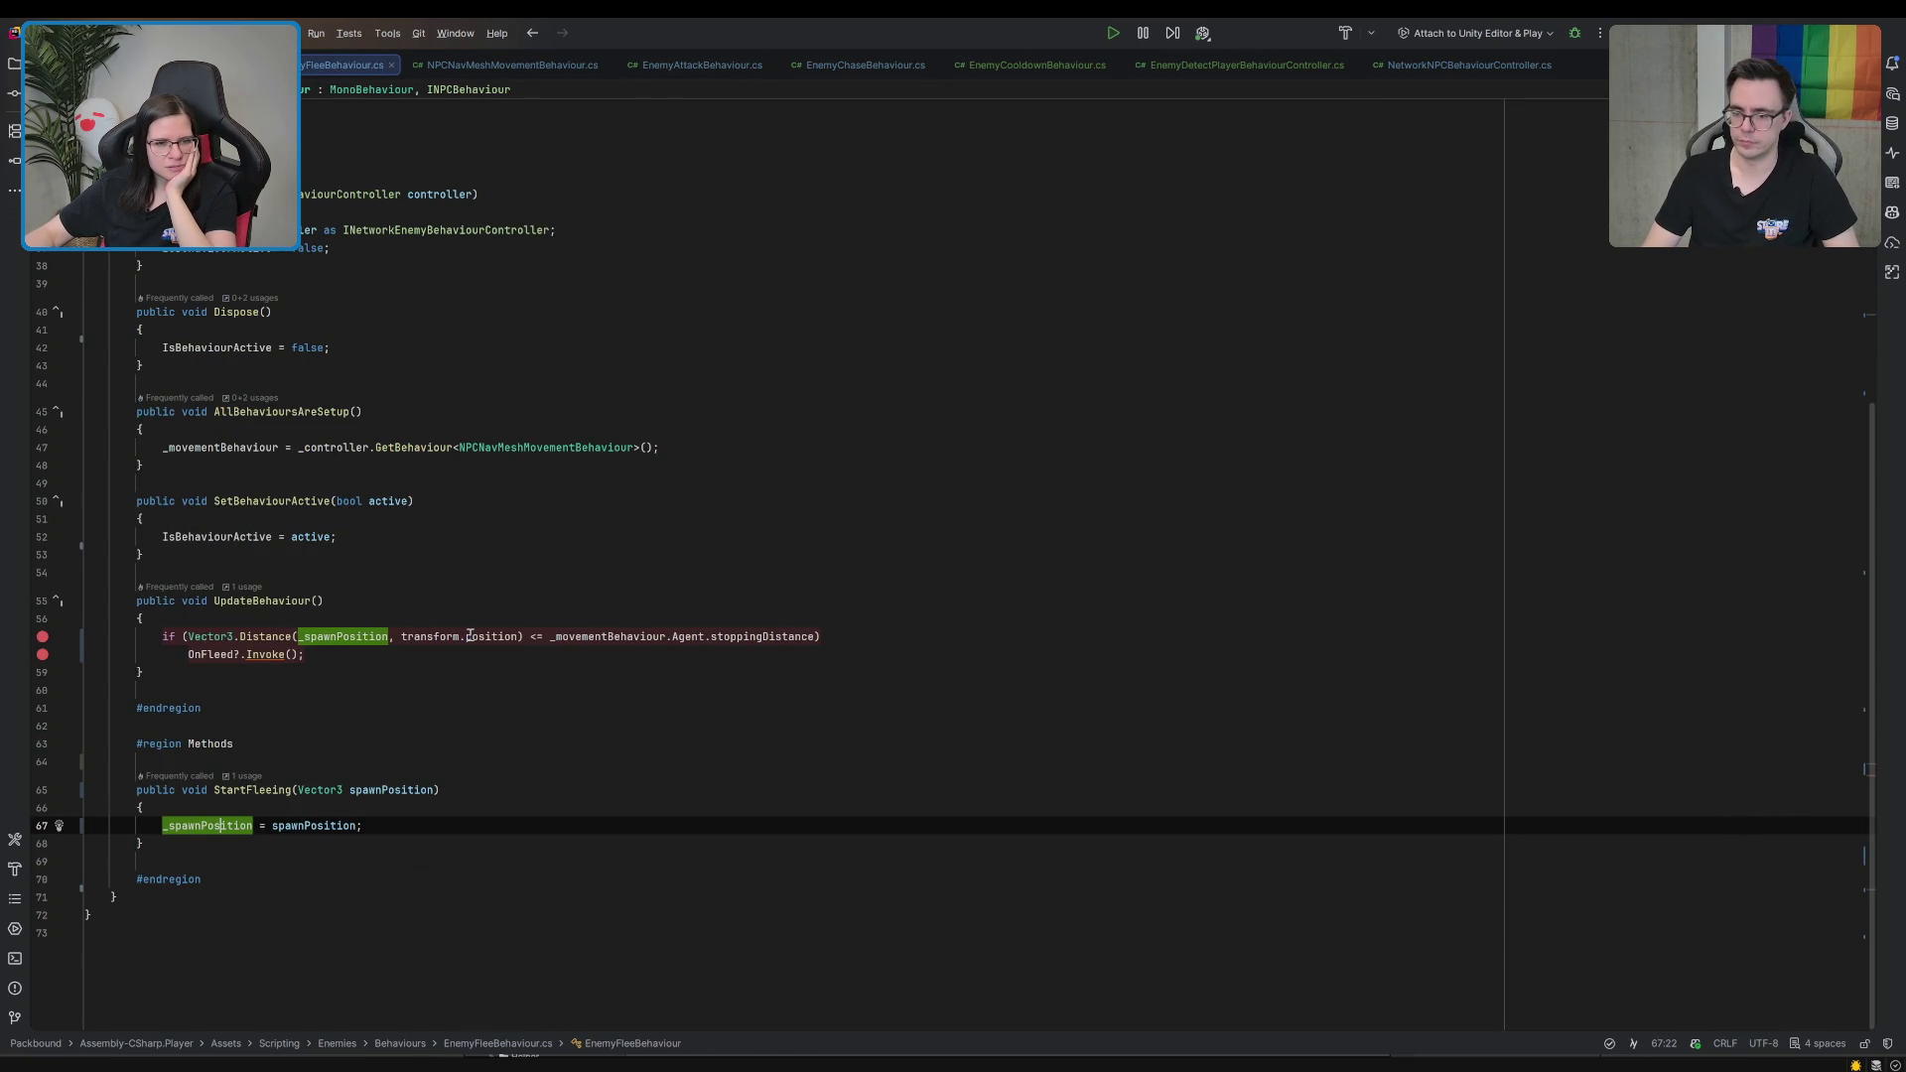
pyautogui.click(343, 643)
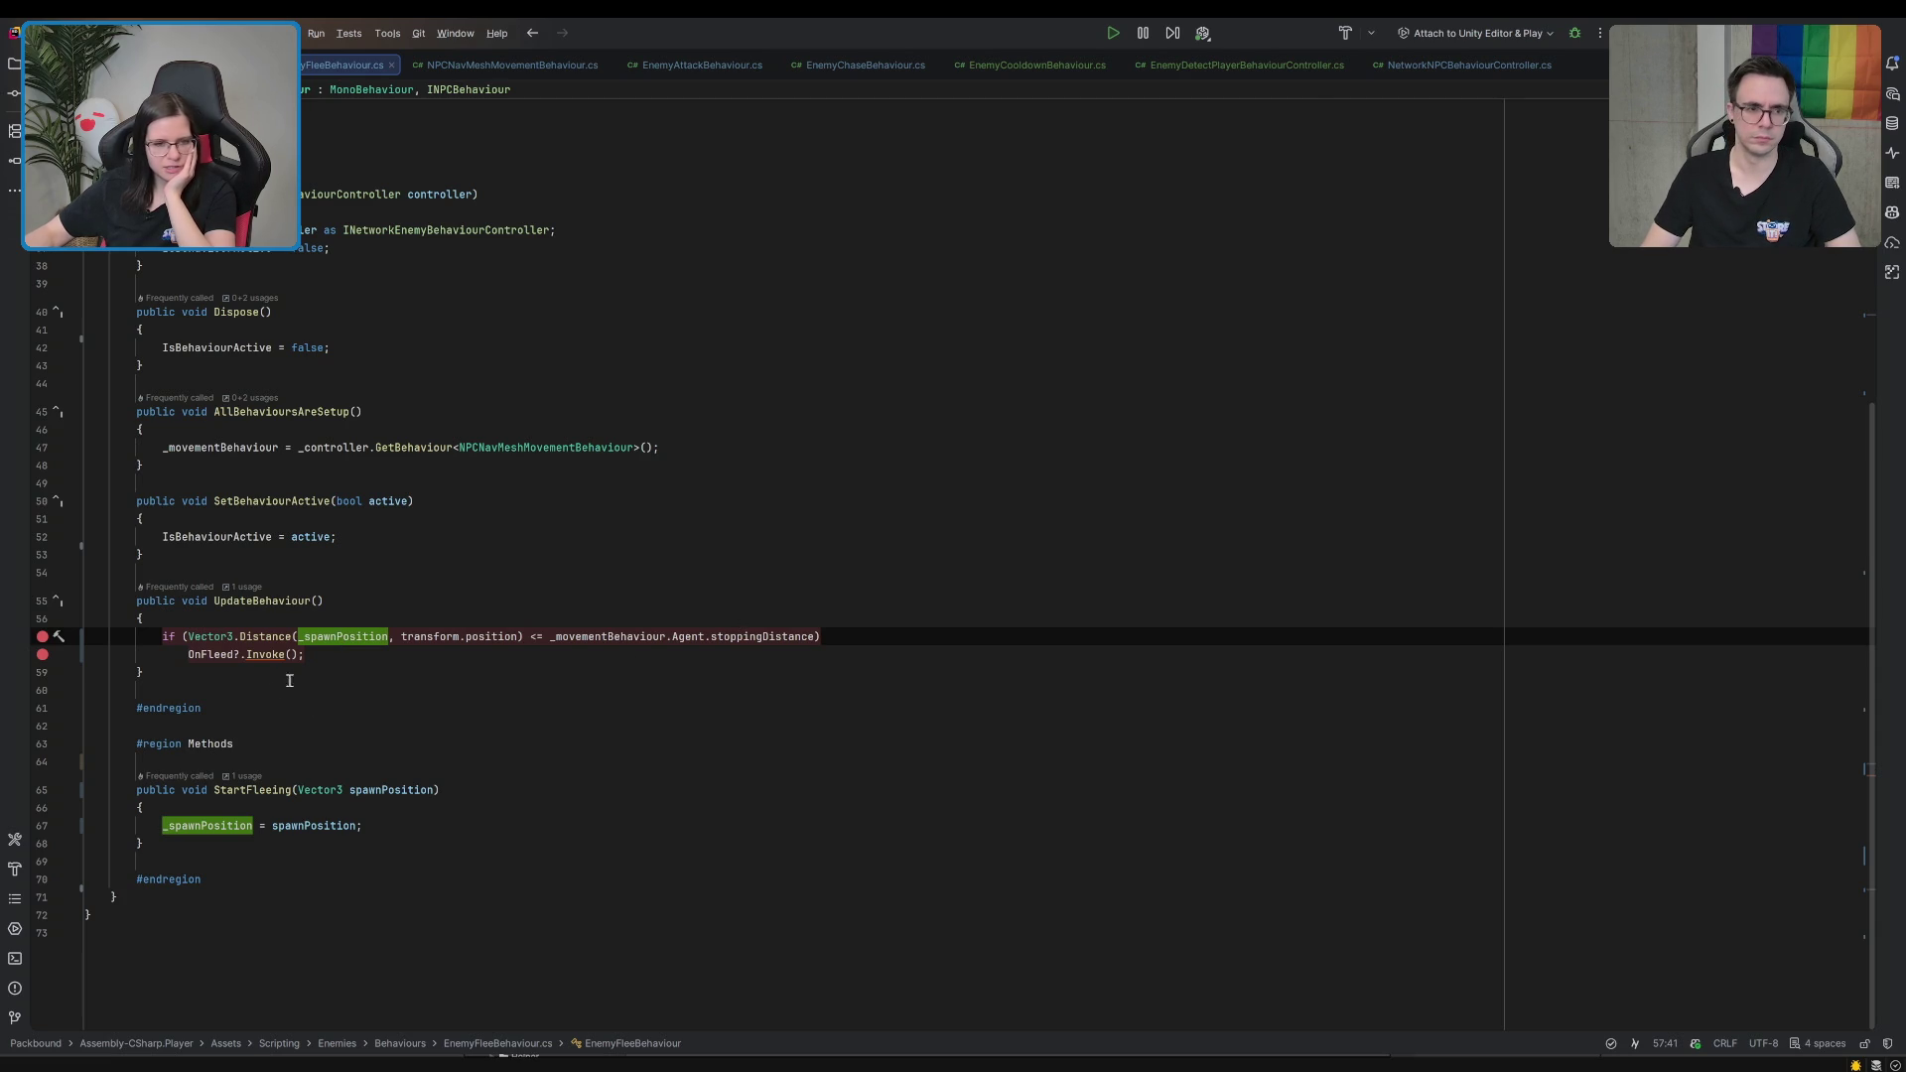
pyautogui.click(1573, 34)
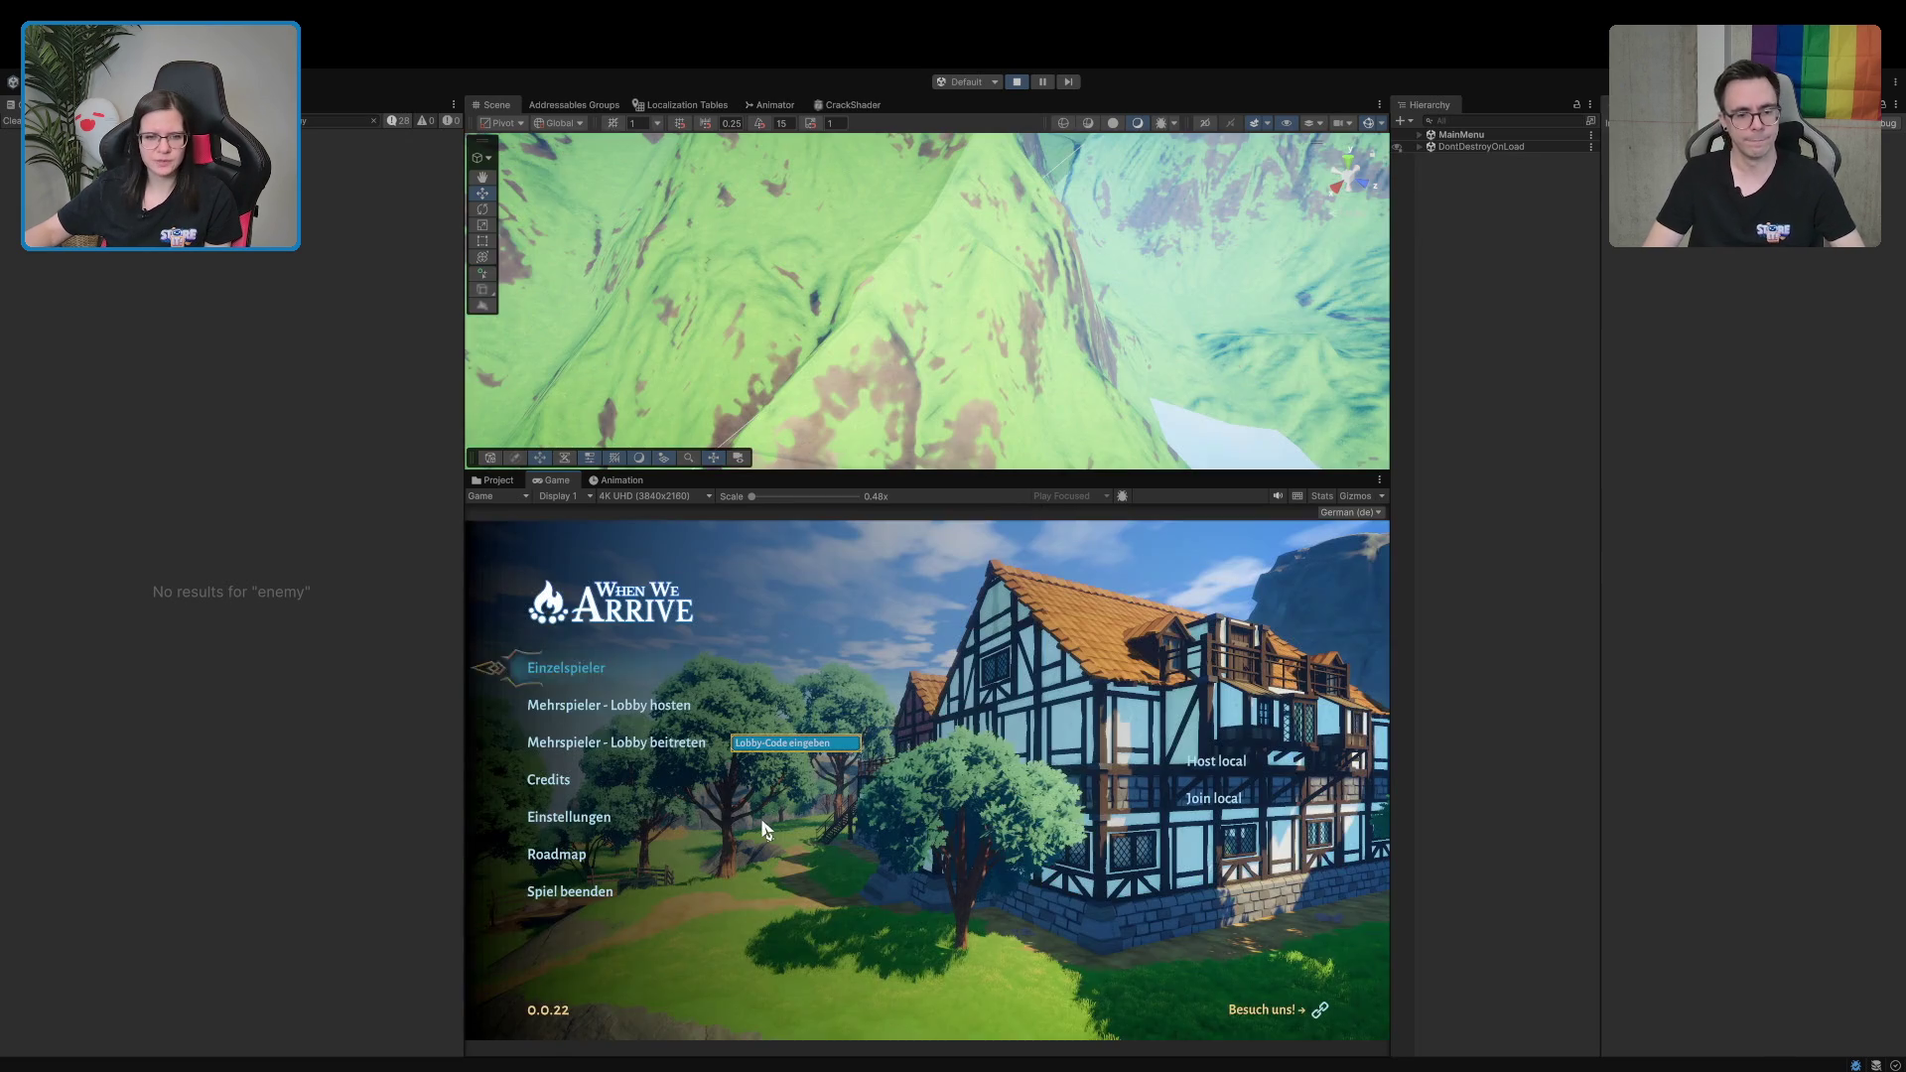
# Start a single-player game and run out of the tavern into the green portal
pyautogui.click(556, 669)
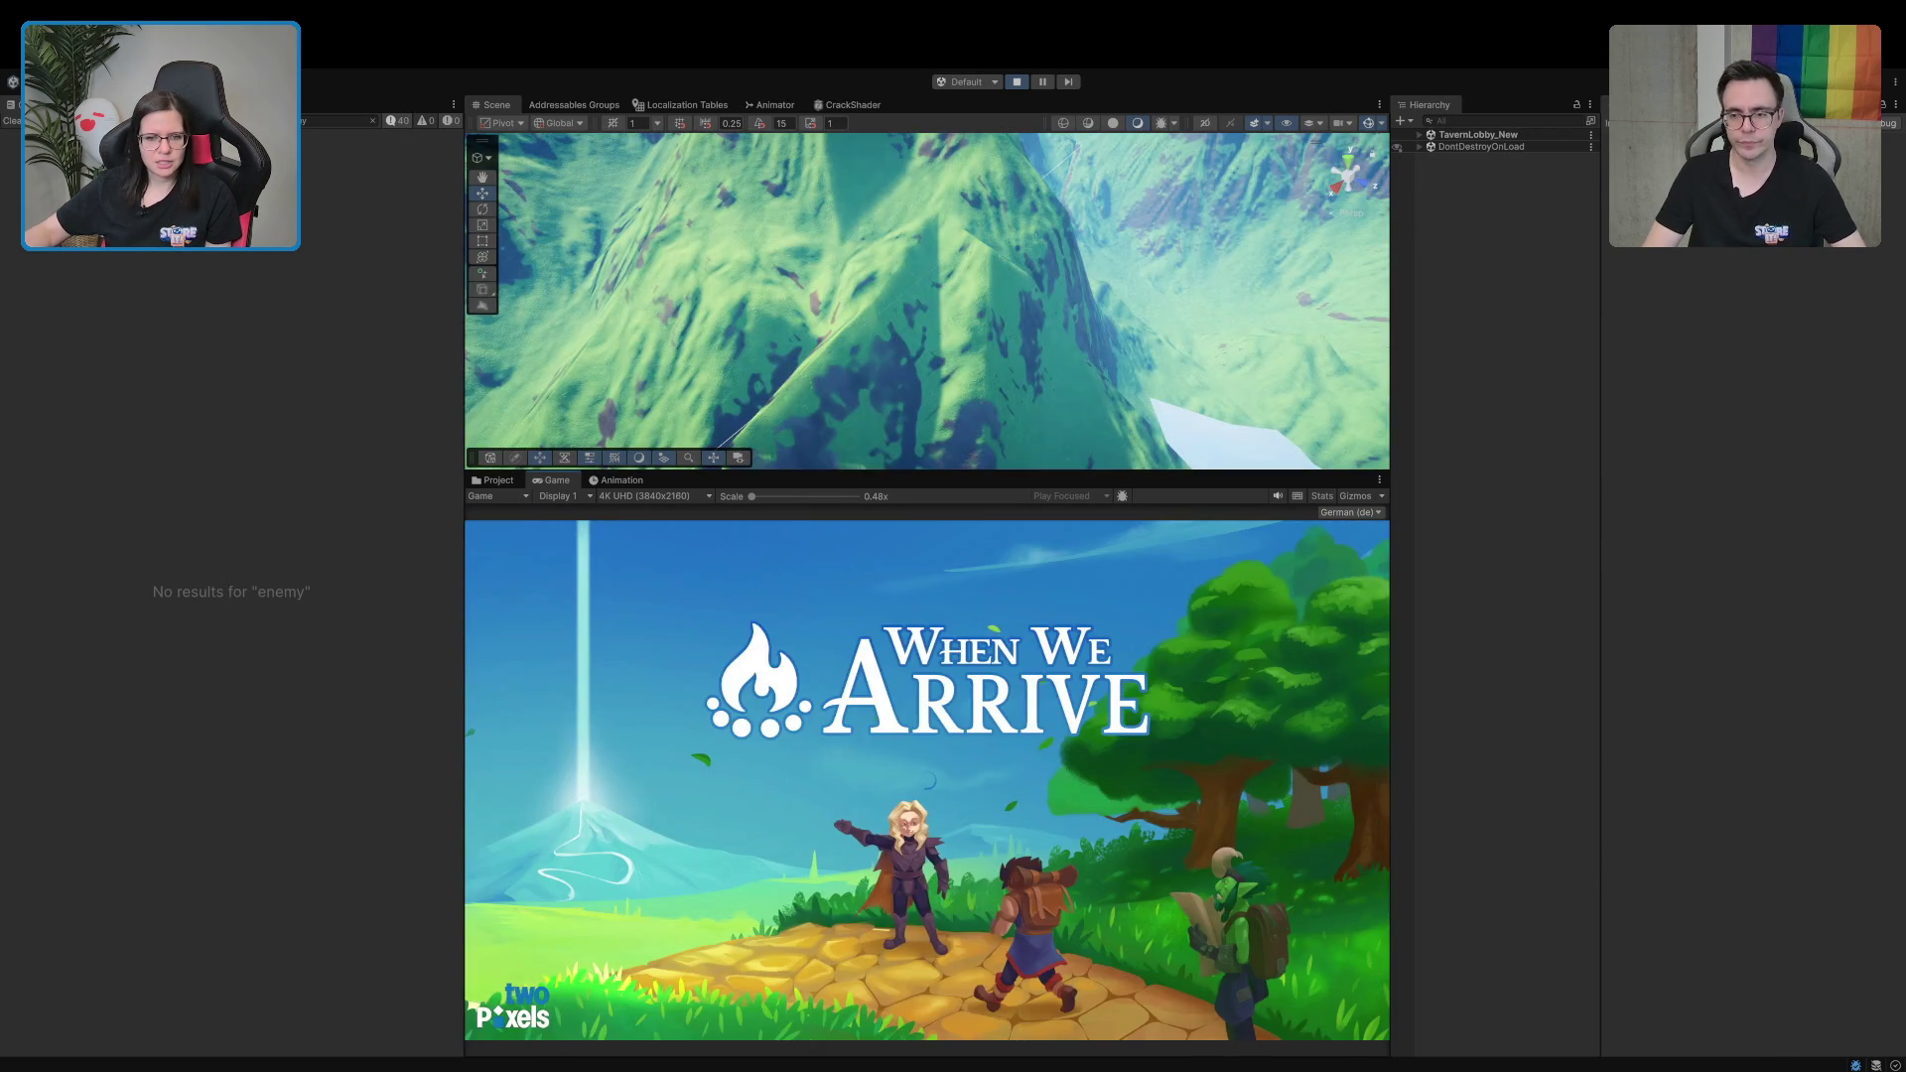
pyautogui.press('w')
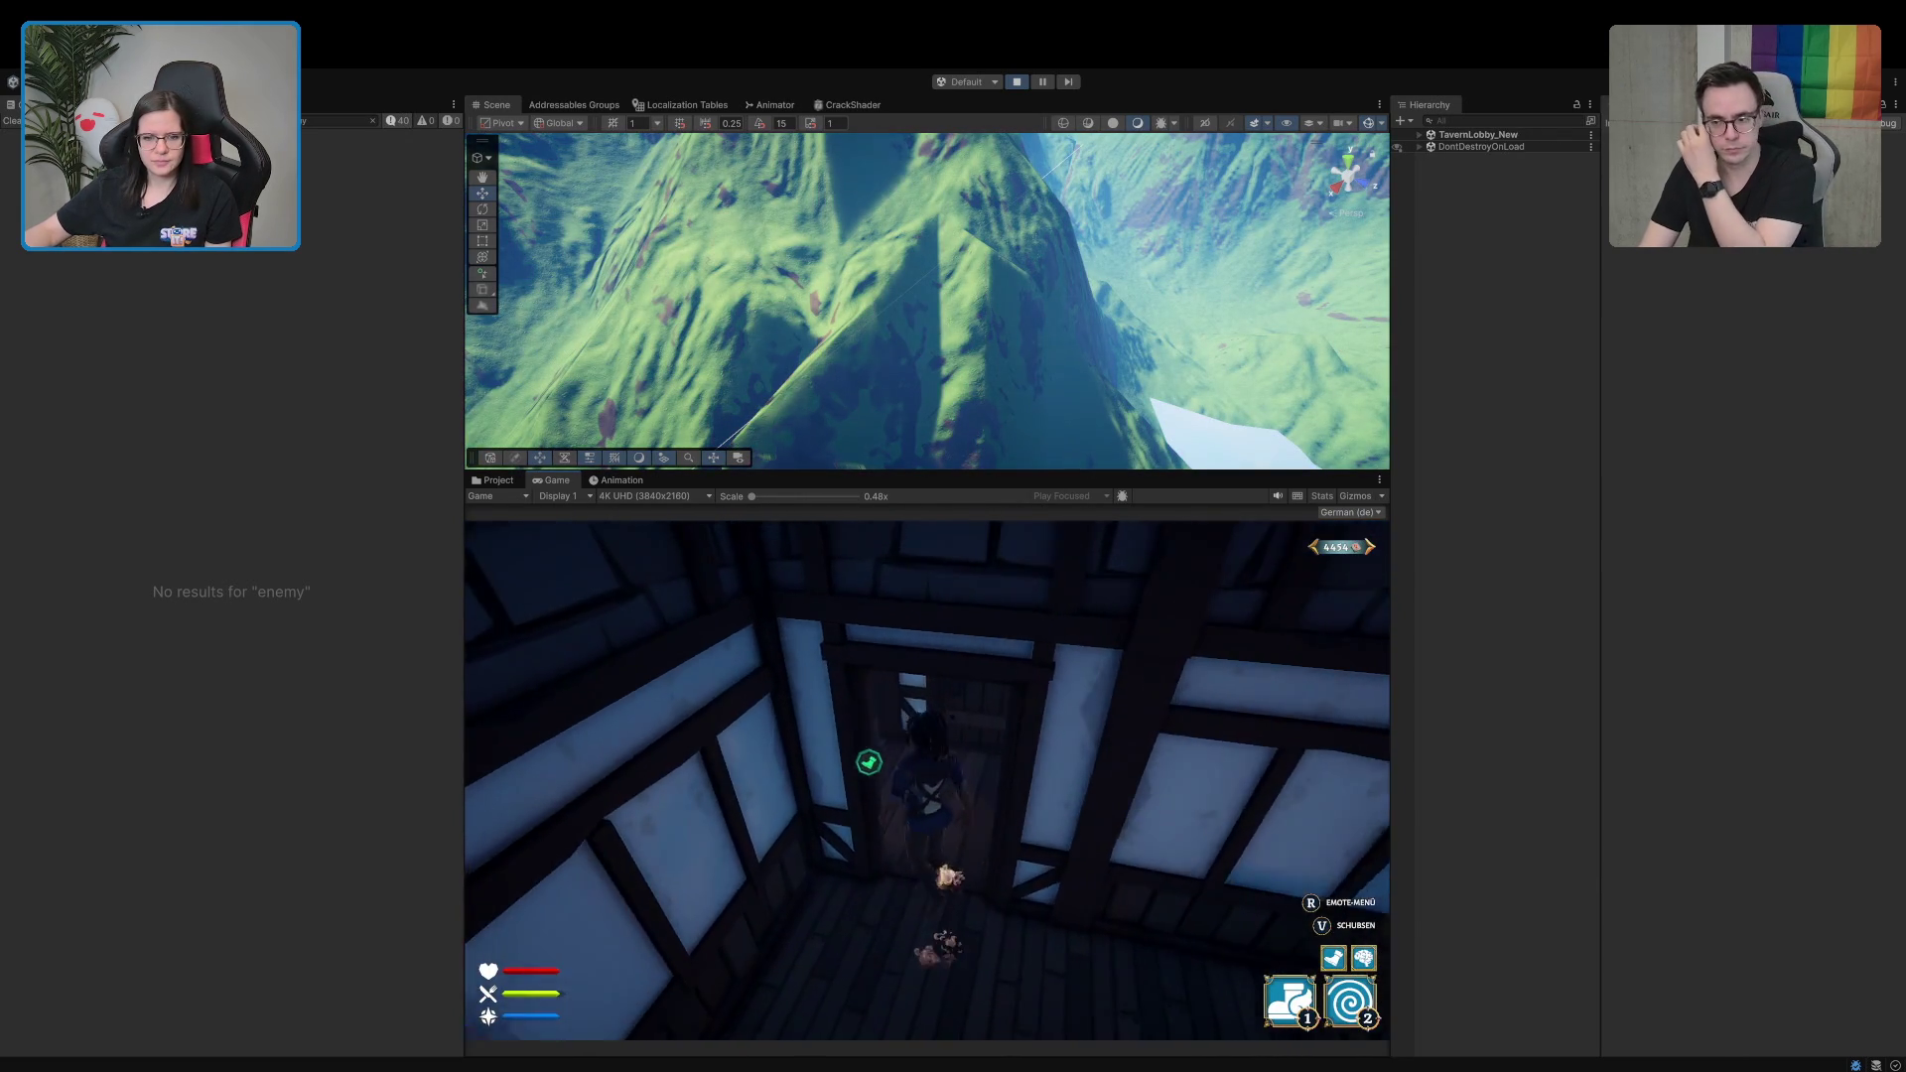
pyautogui.press('w')
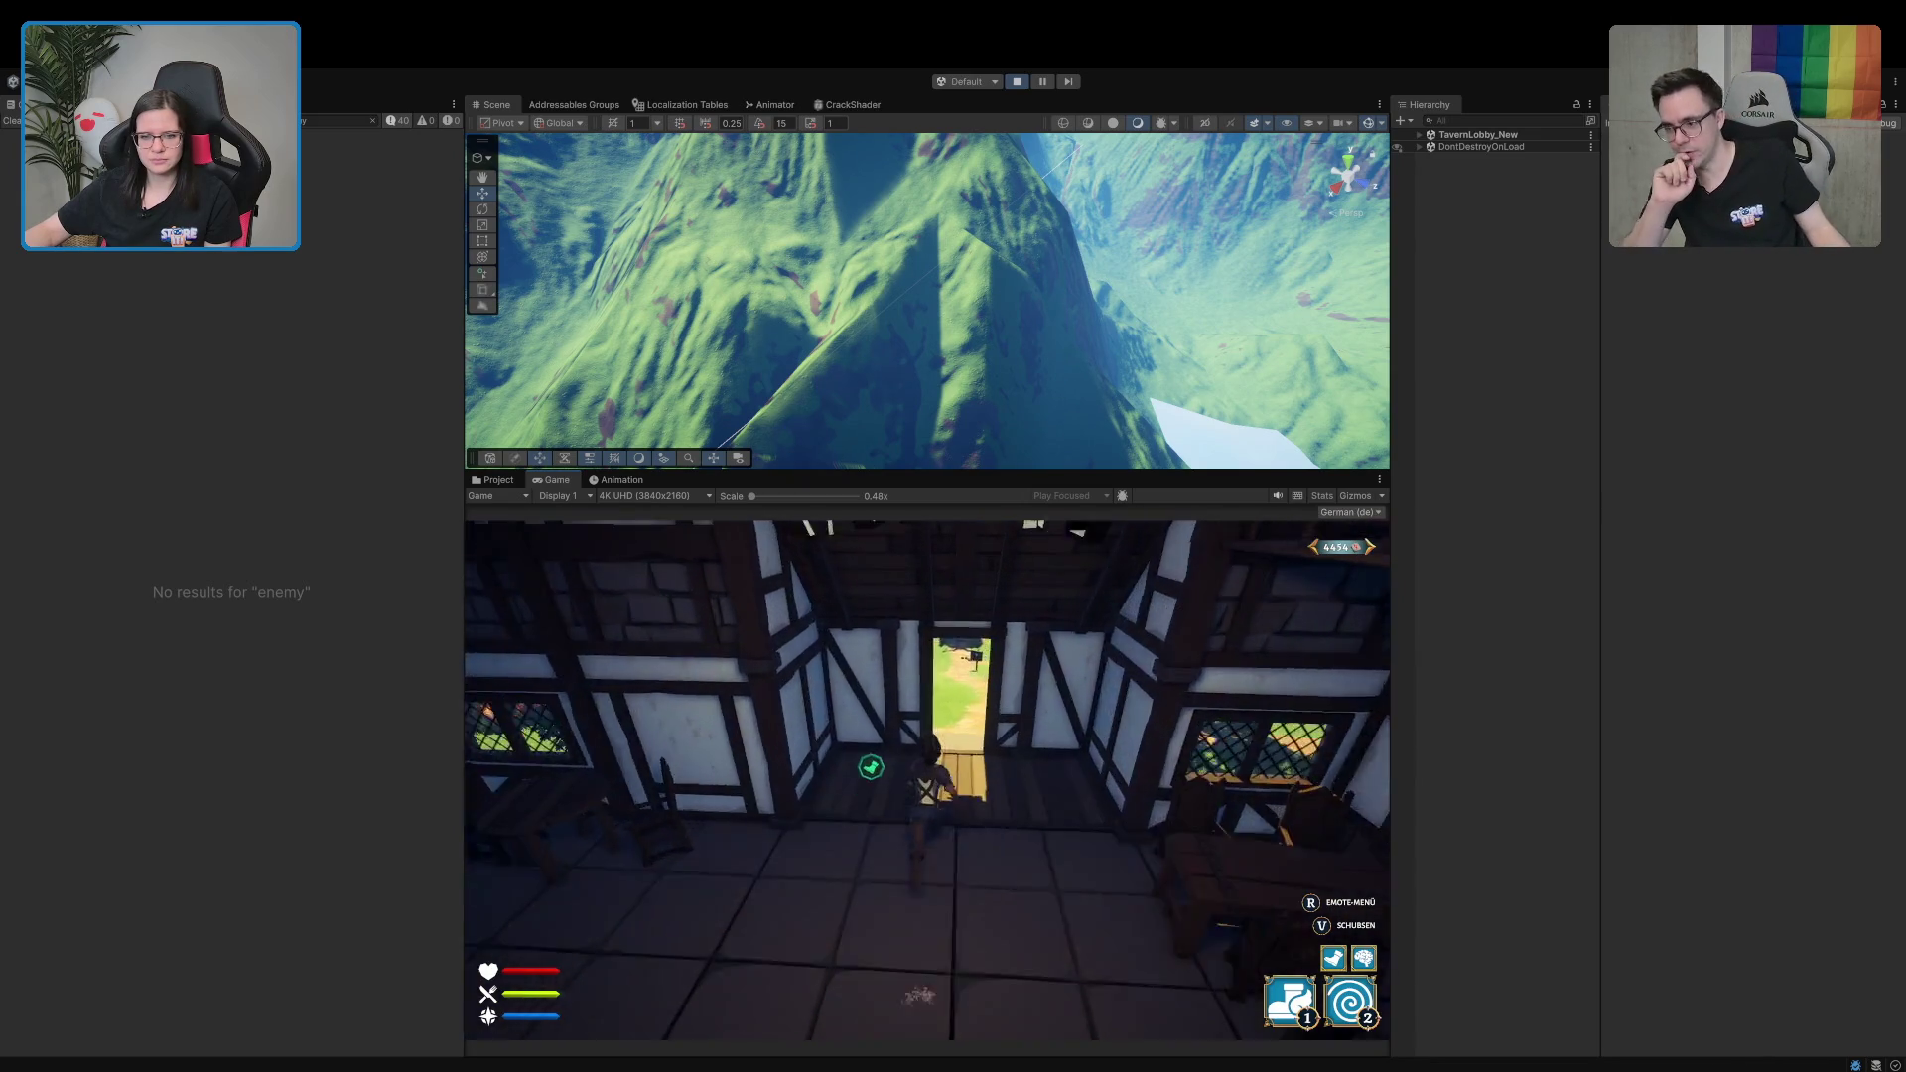
pyautogui.press('w')
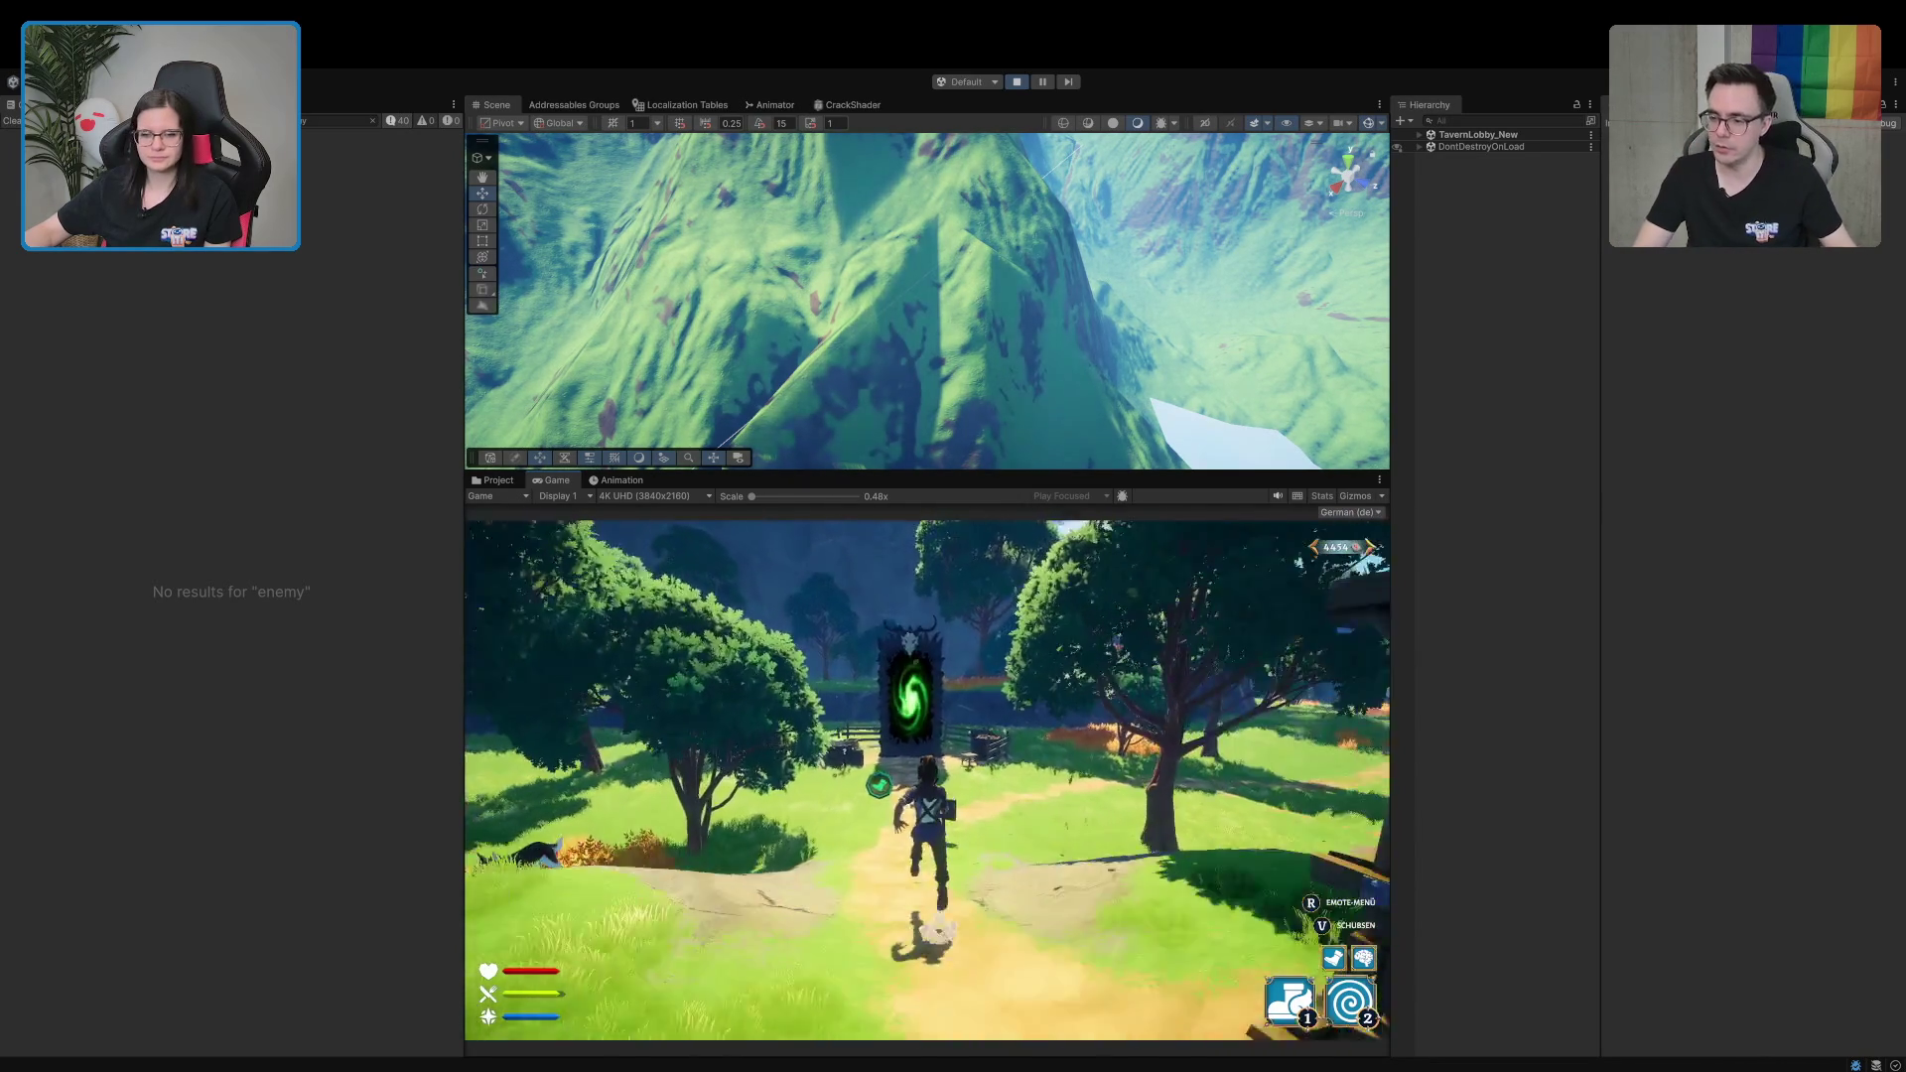
pyautogui.press('w')
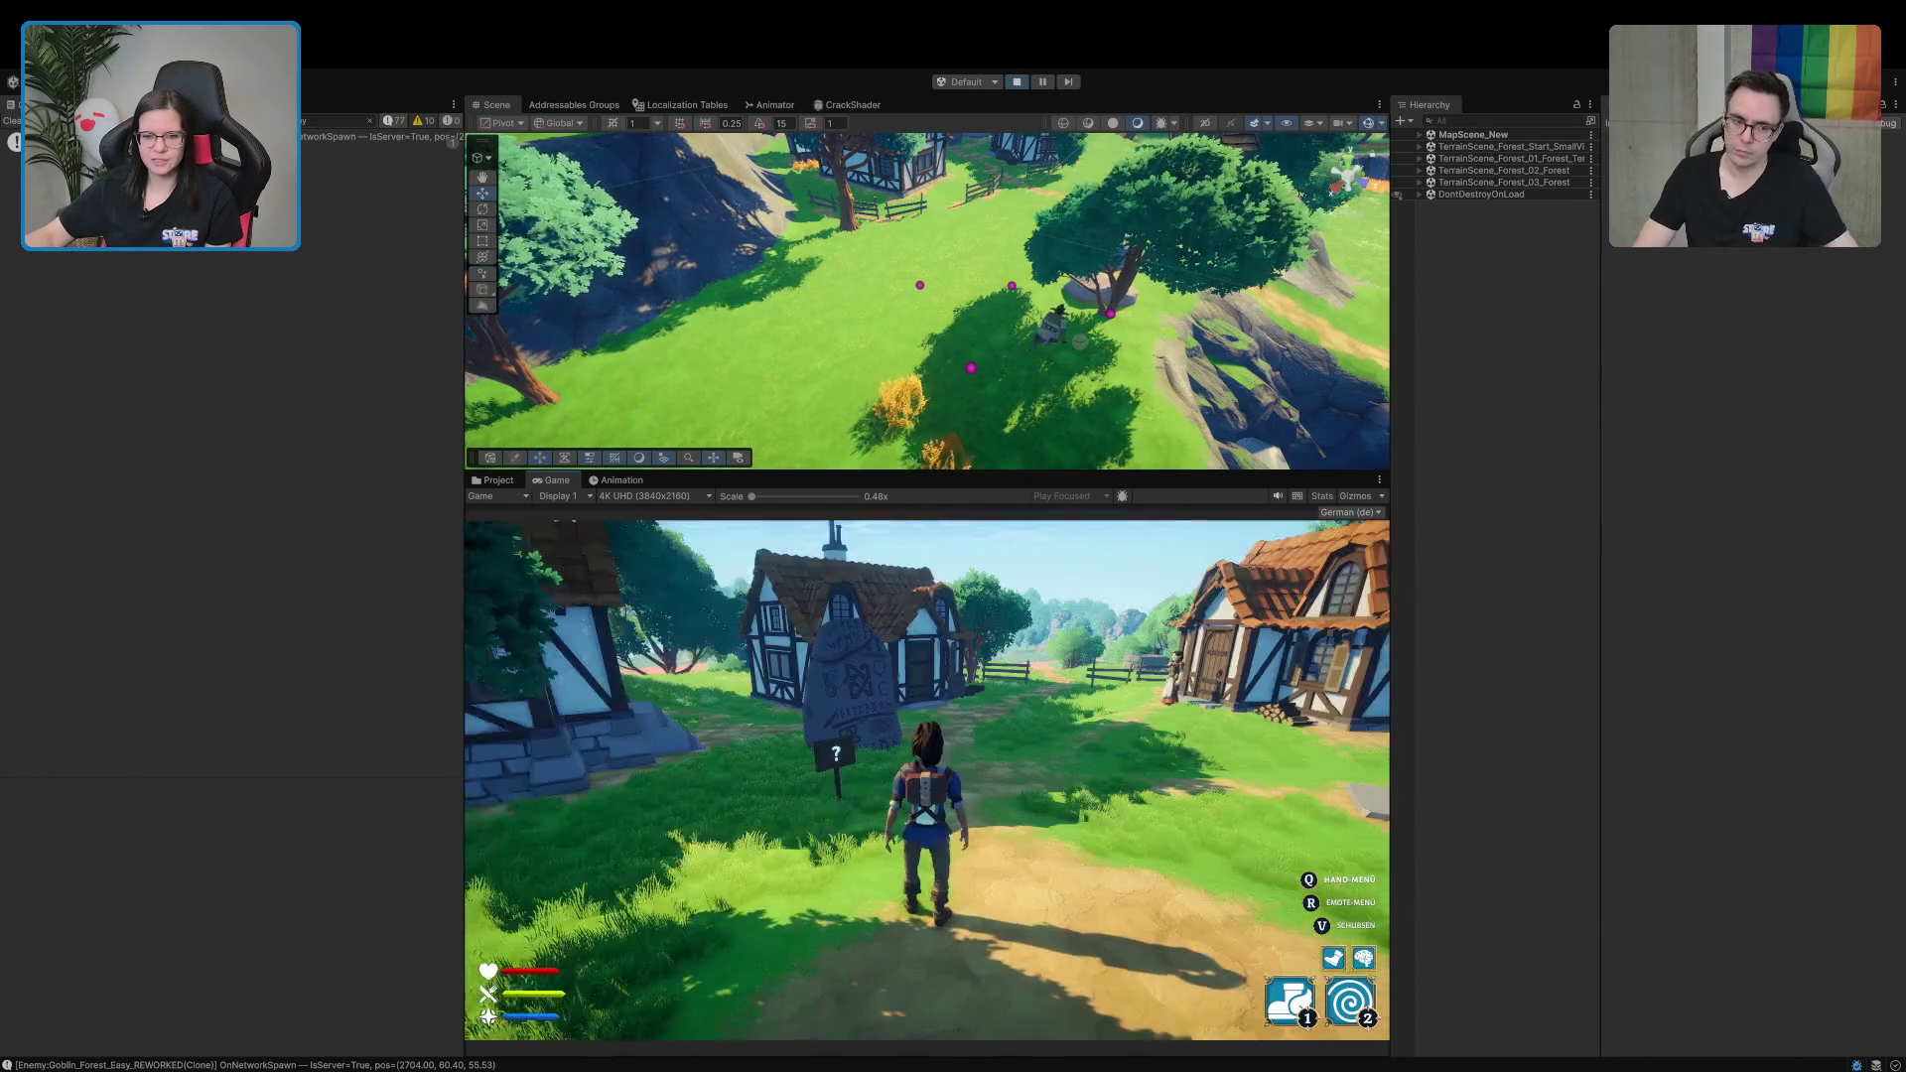
# Run up the village path past the fences toward the approaching goblin
pyautogui.press('w')
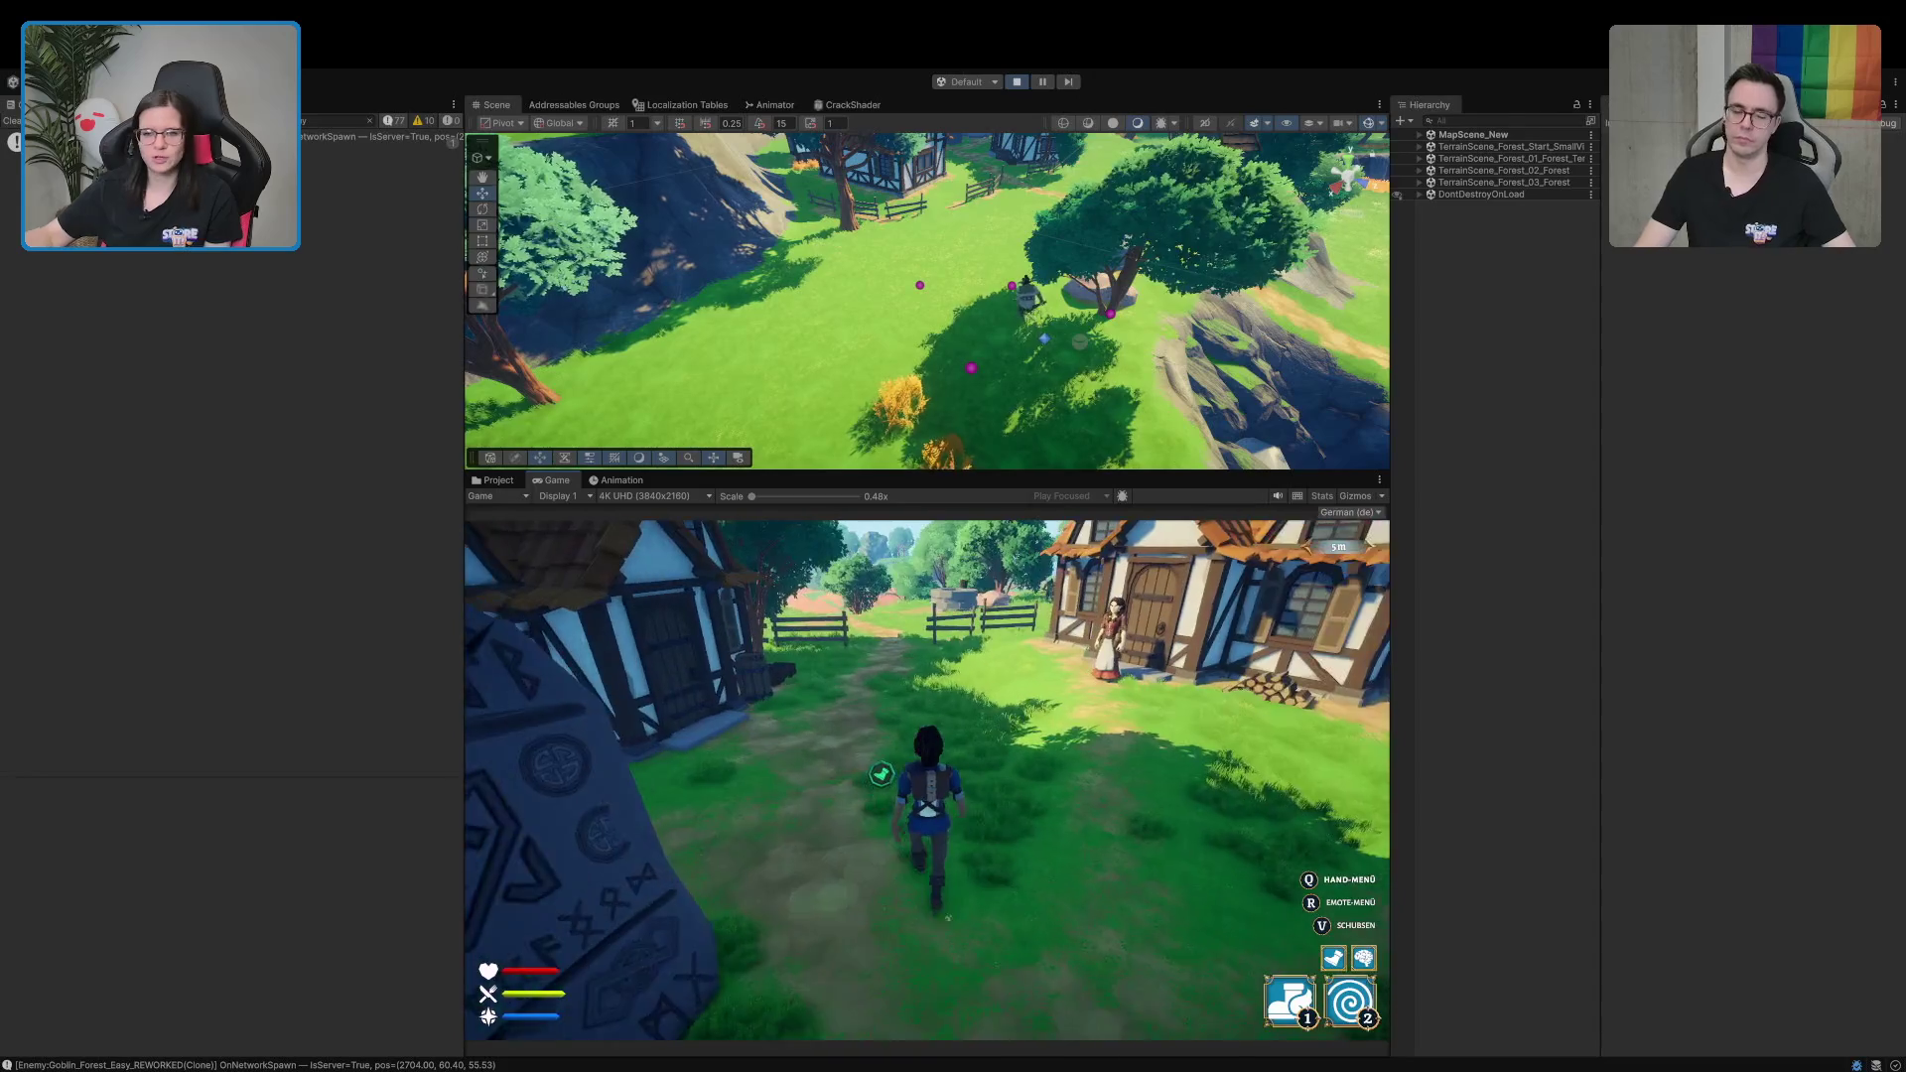
pyautogui.press('w')
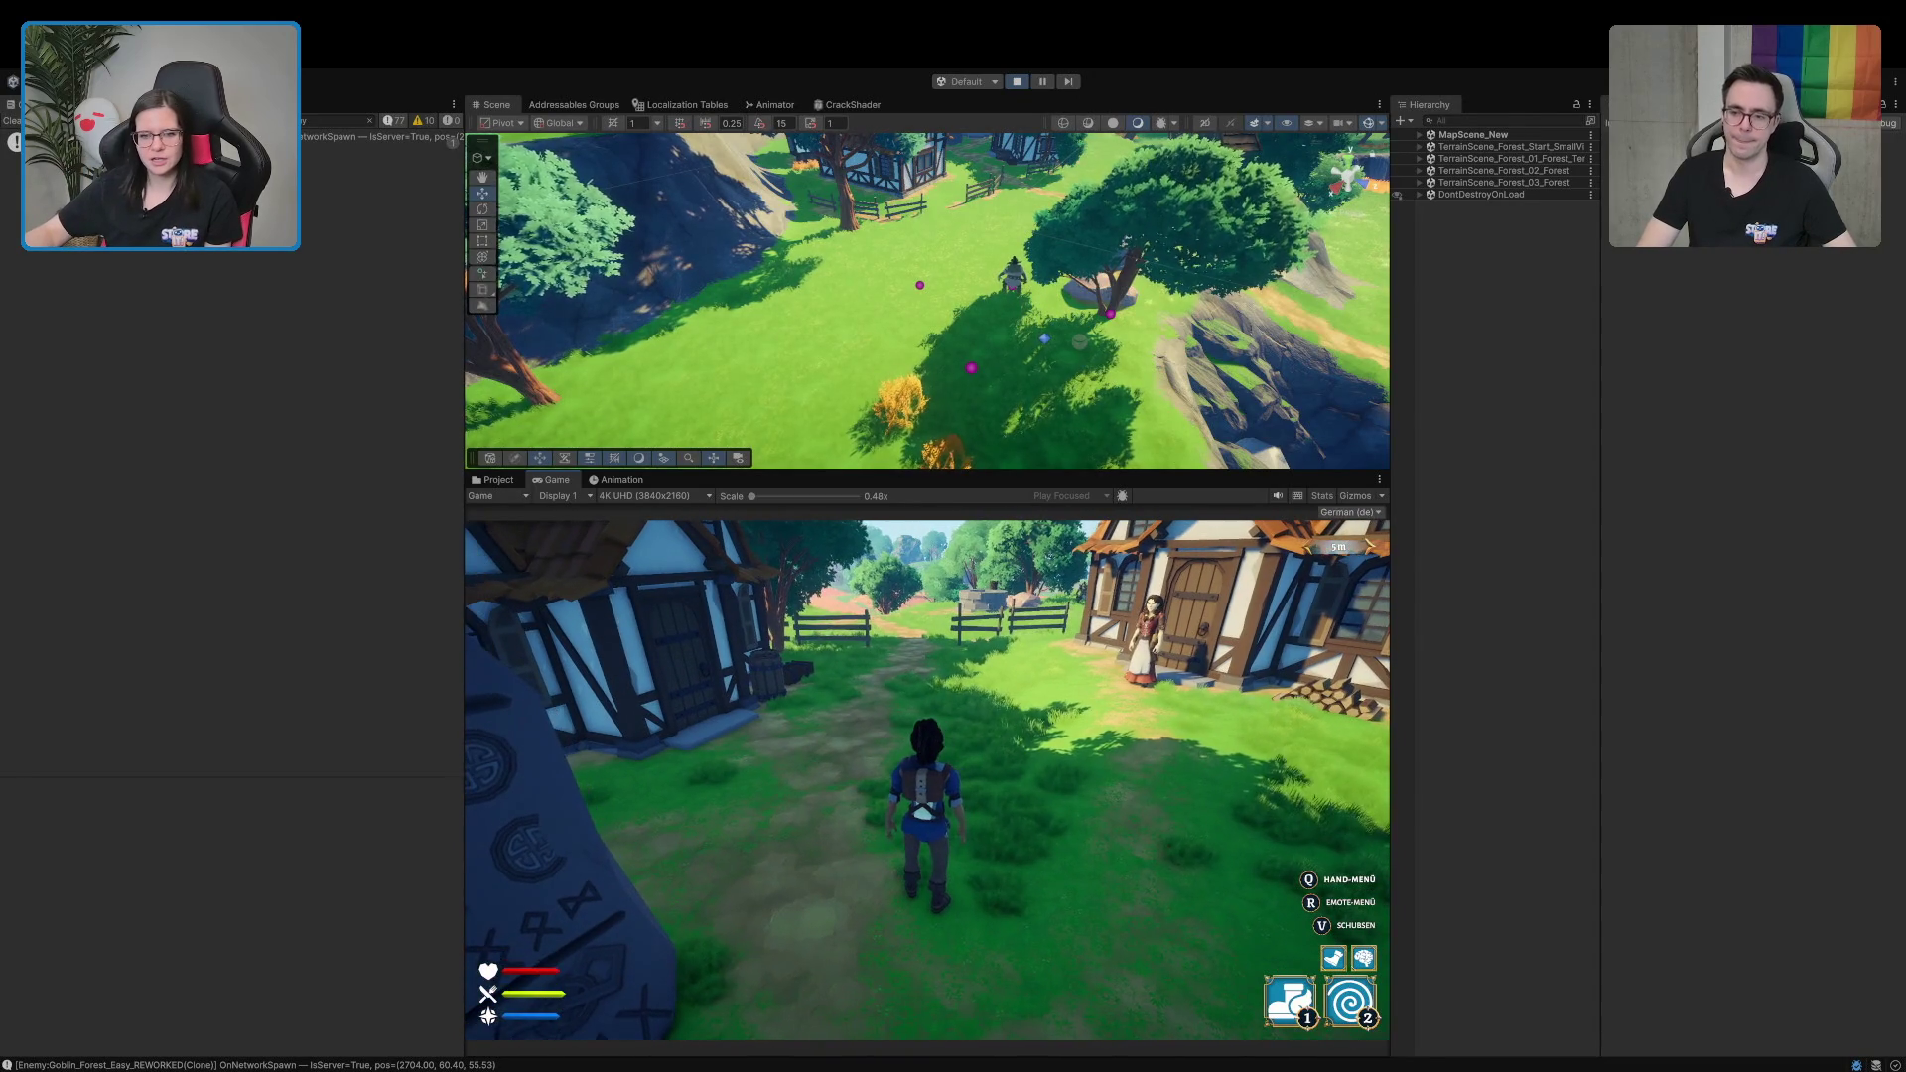
pyautogui.press('w')
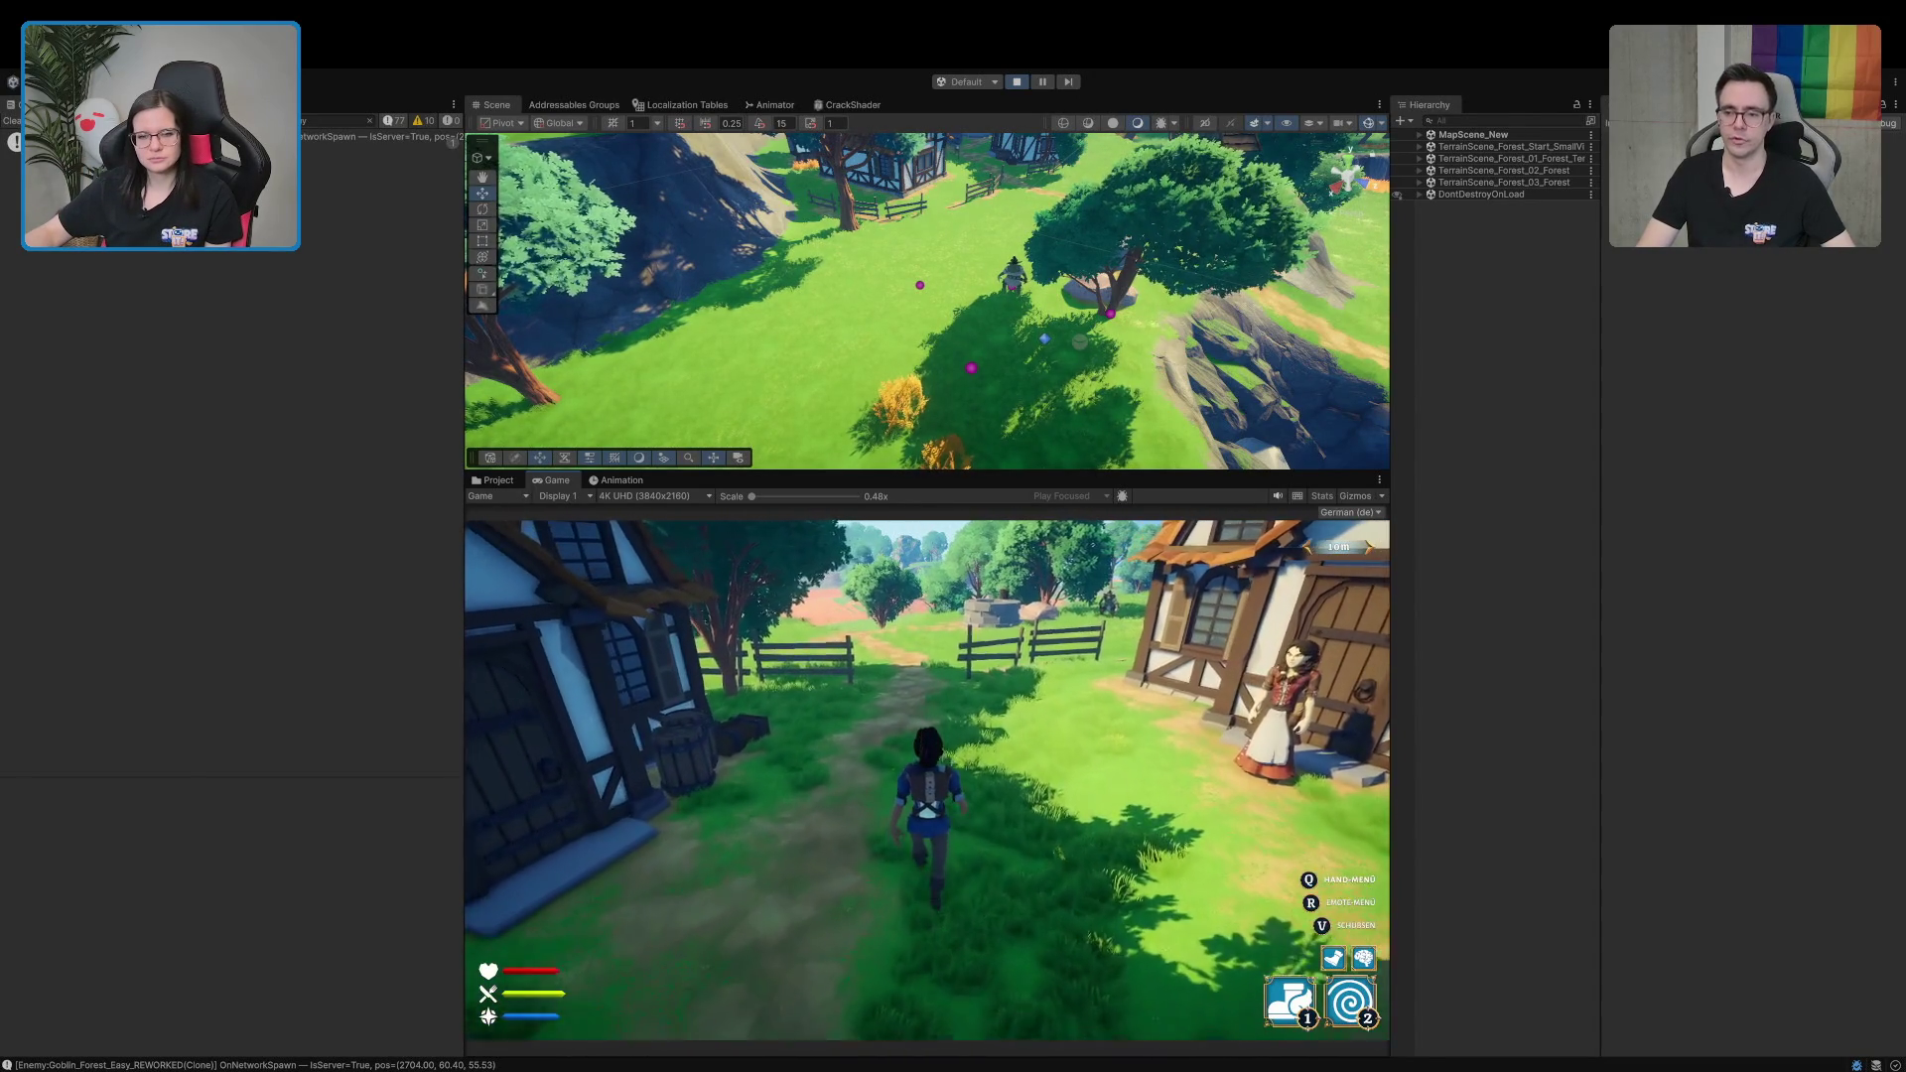
pyautogui.press('w')
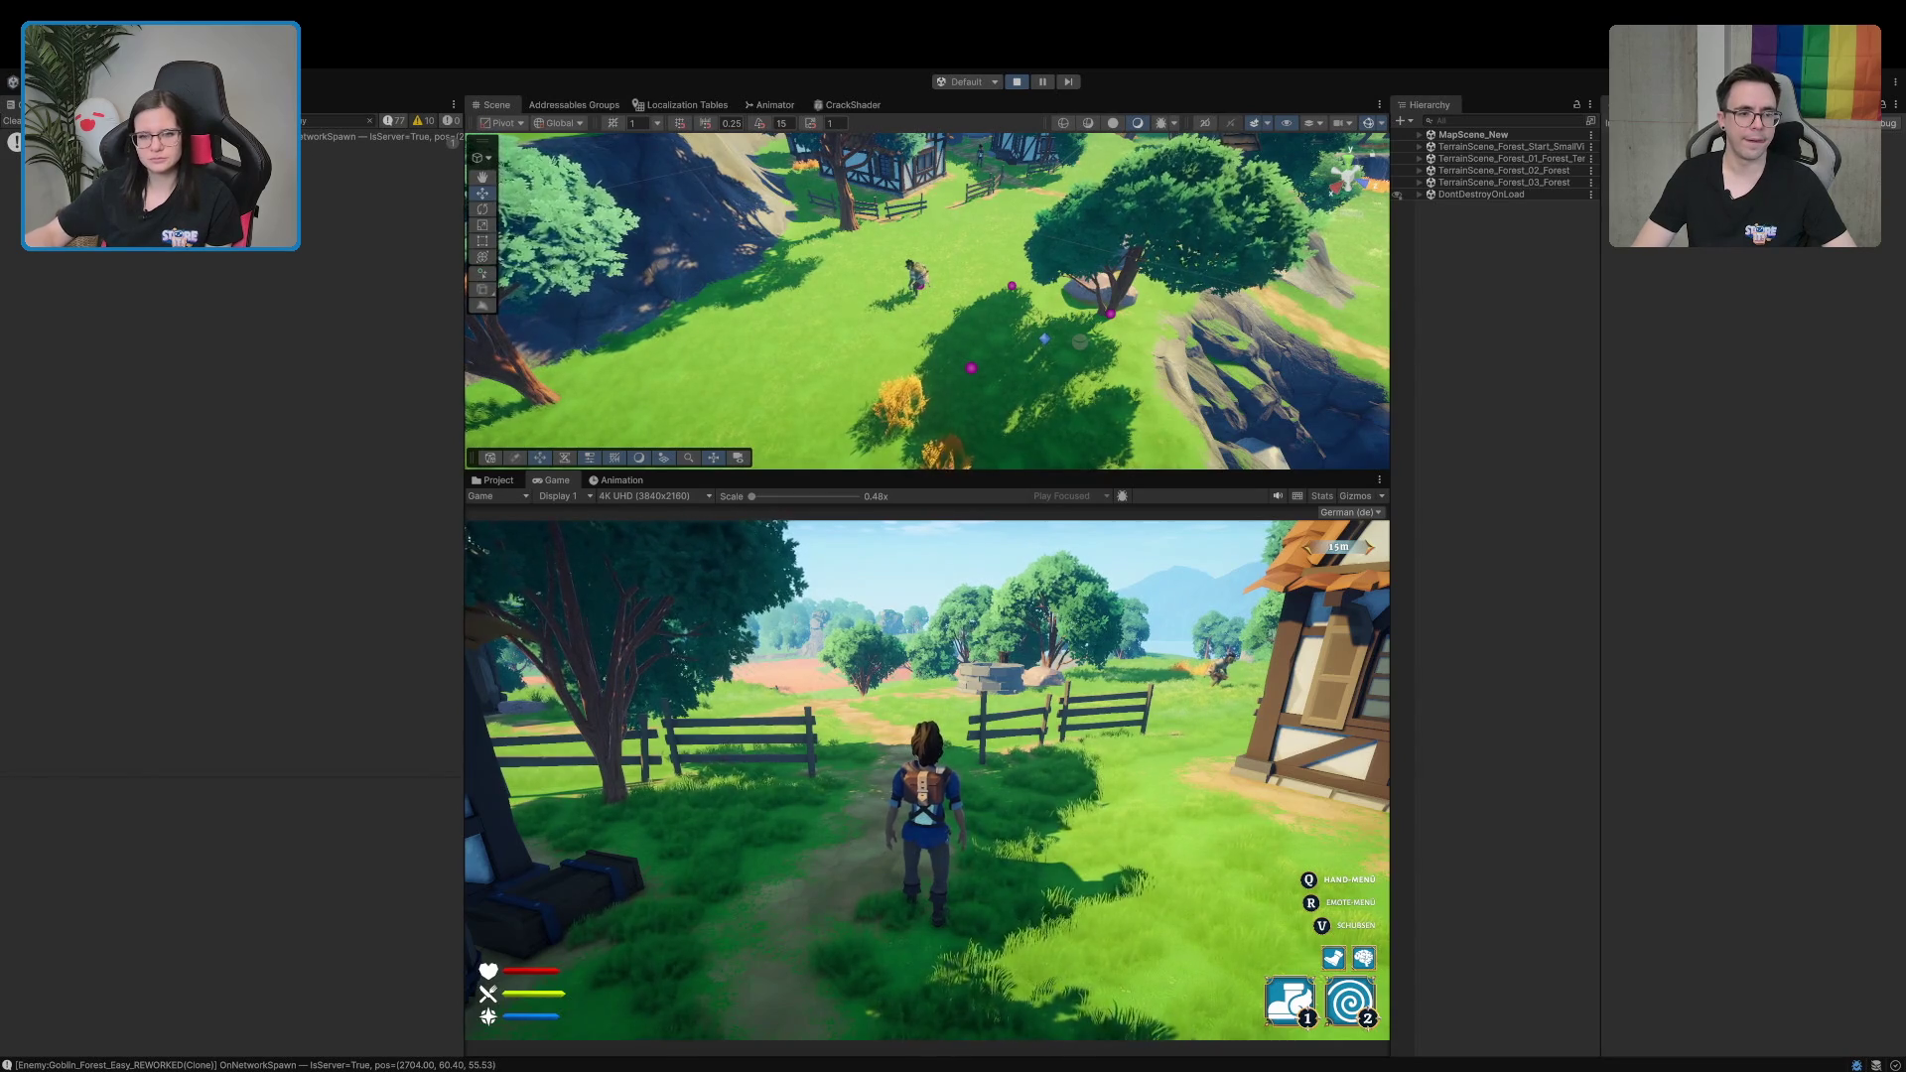
pyautogui.press('w')
pyautogui.press('d')
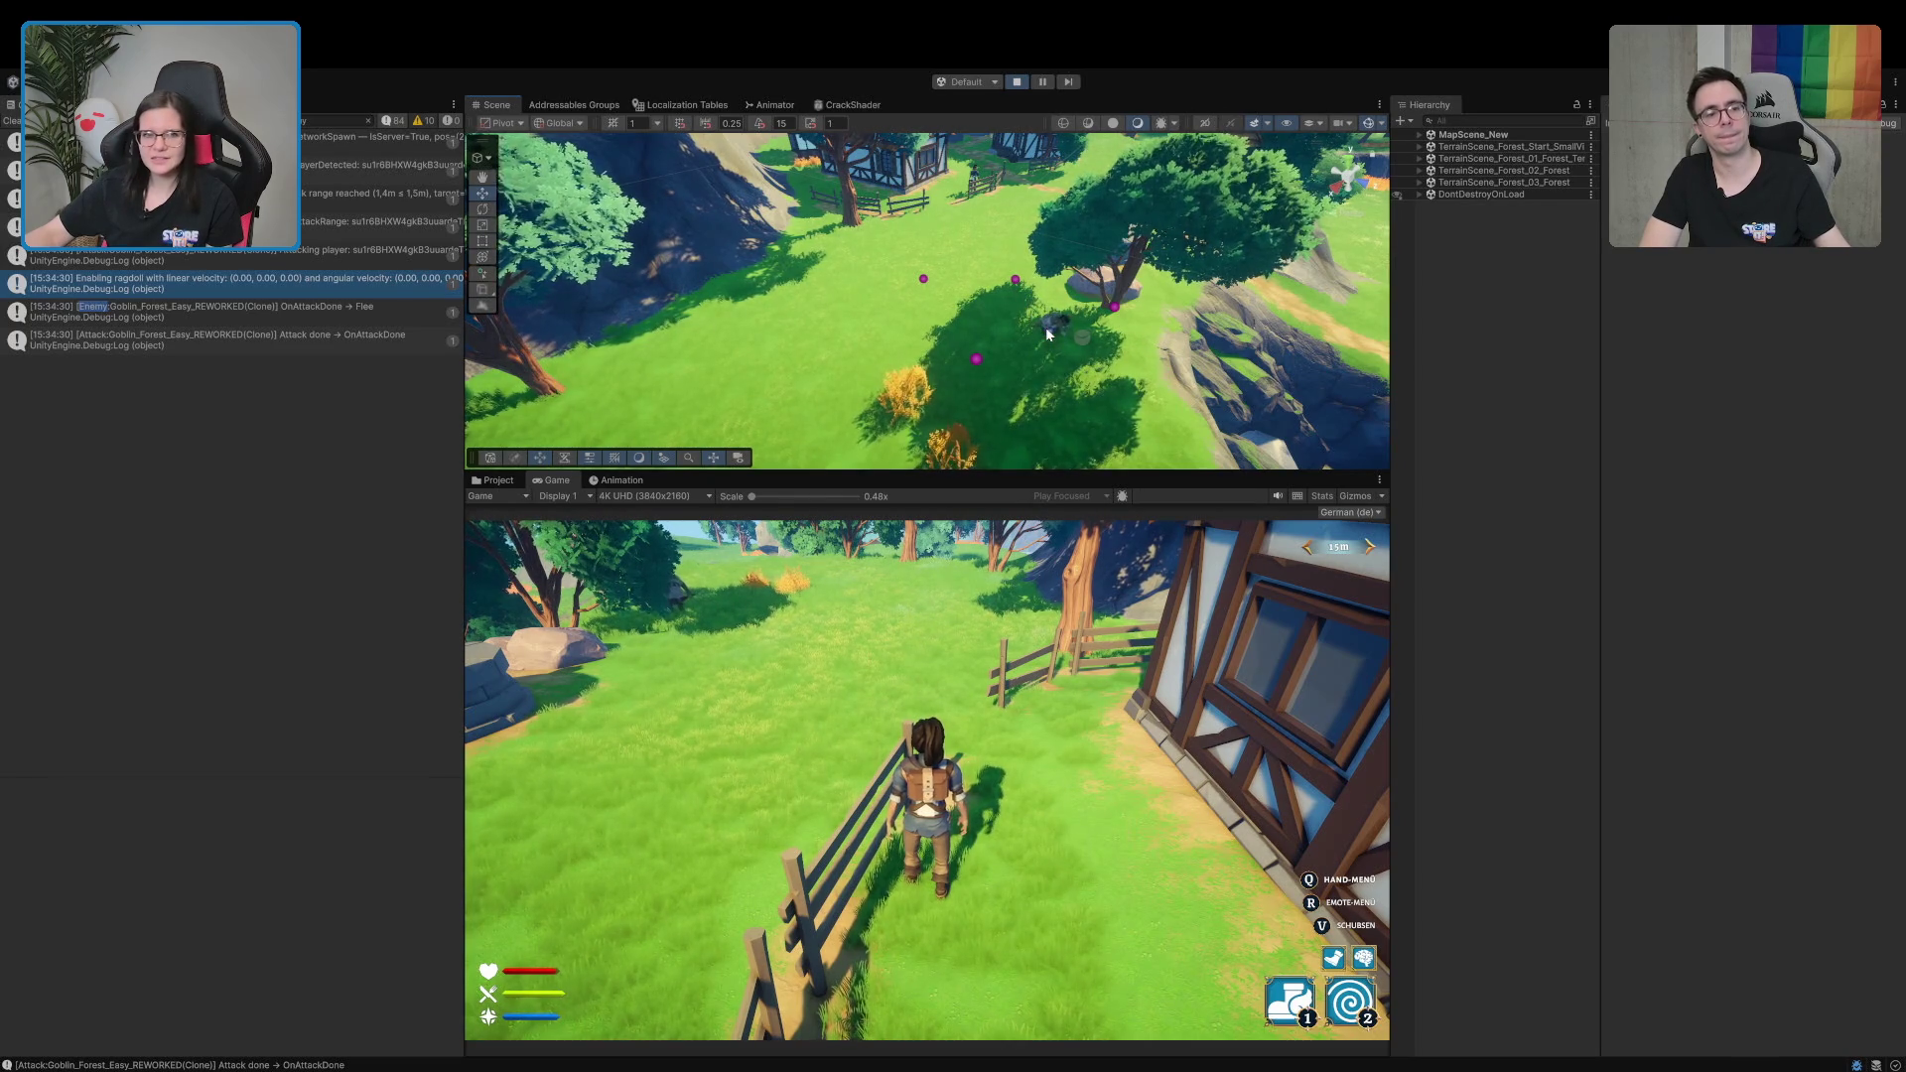
# Stop debugging and move the breakpoints from lines 57–58 to StartFleeing's spawn-position assignment on line 67
pyautogui.press('super+Tab')
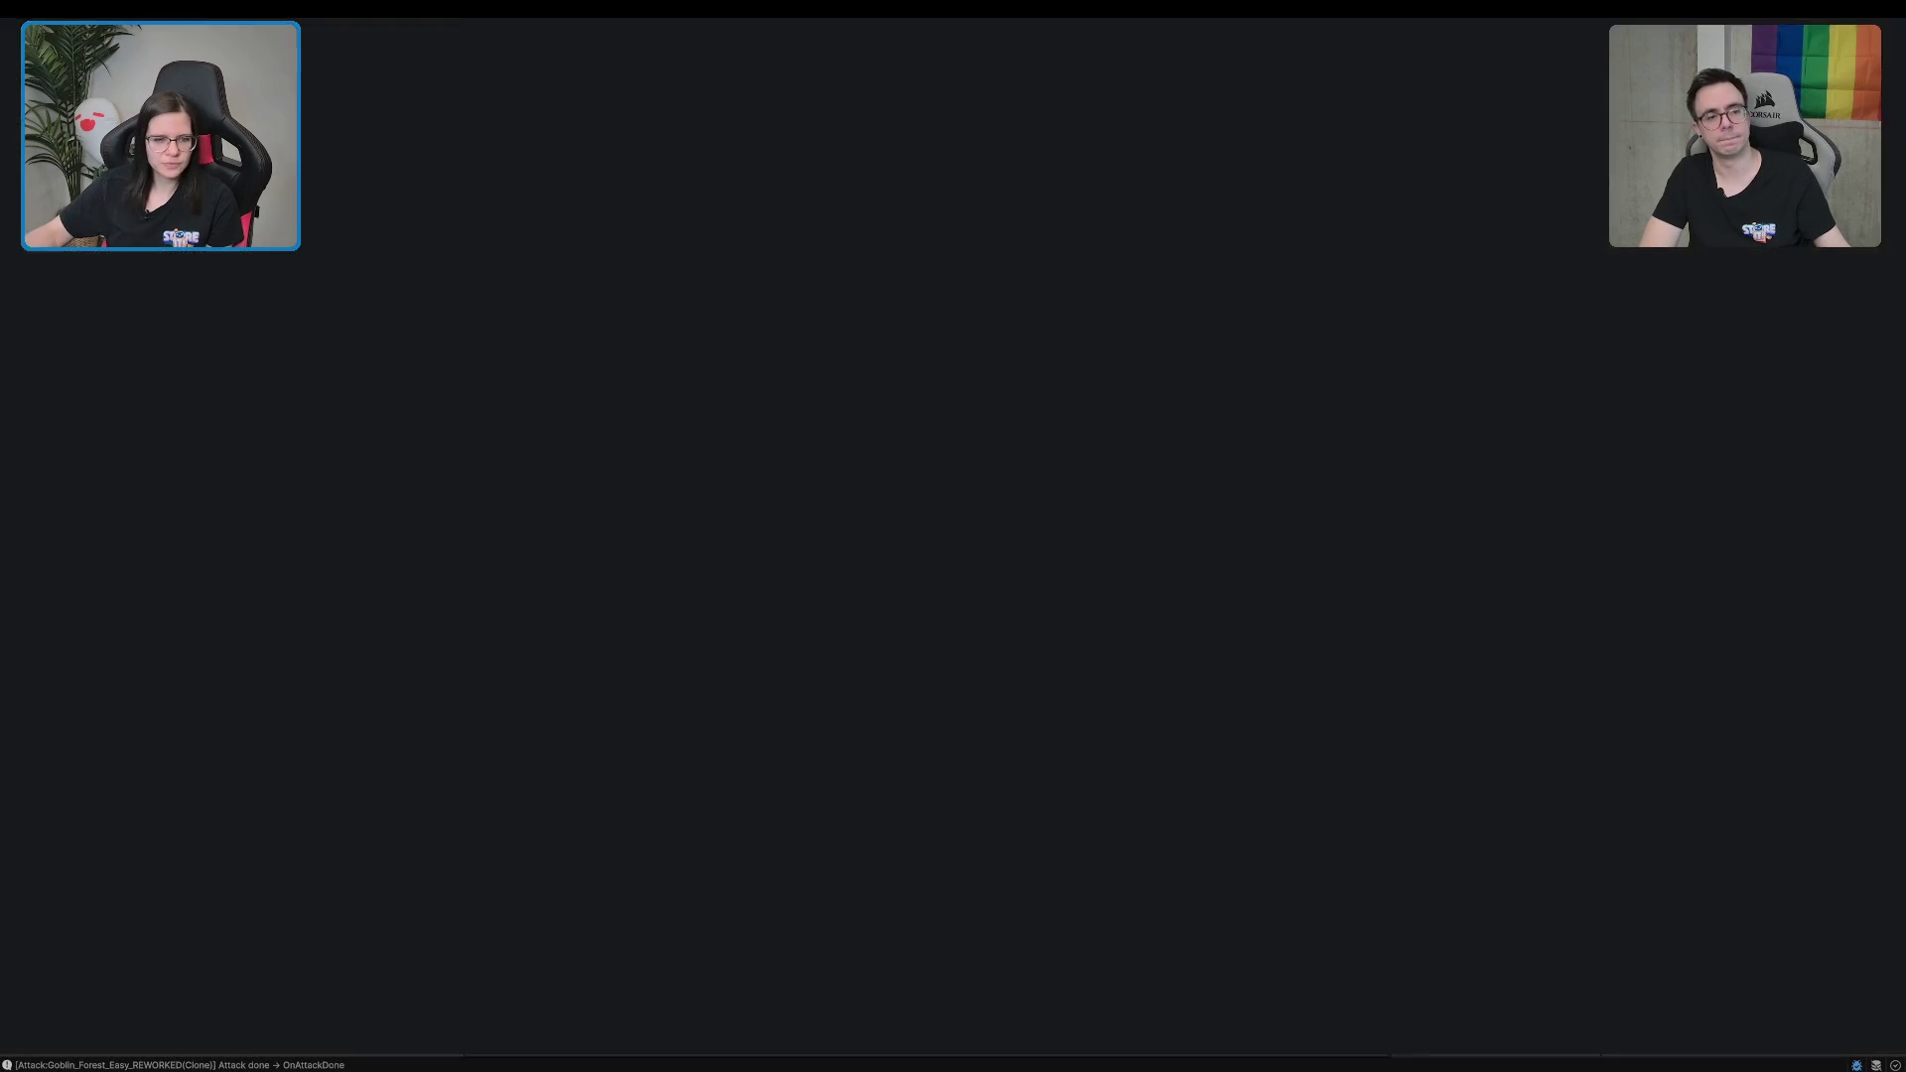
pyautogui.click(259, 247)
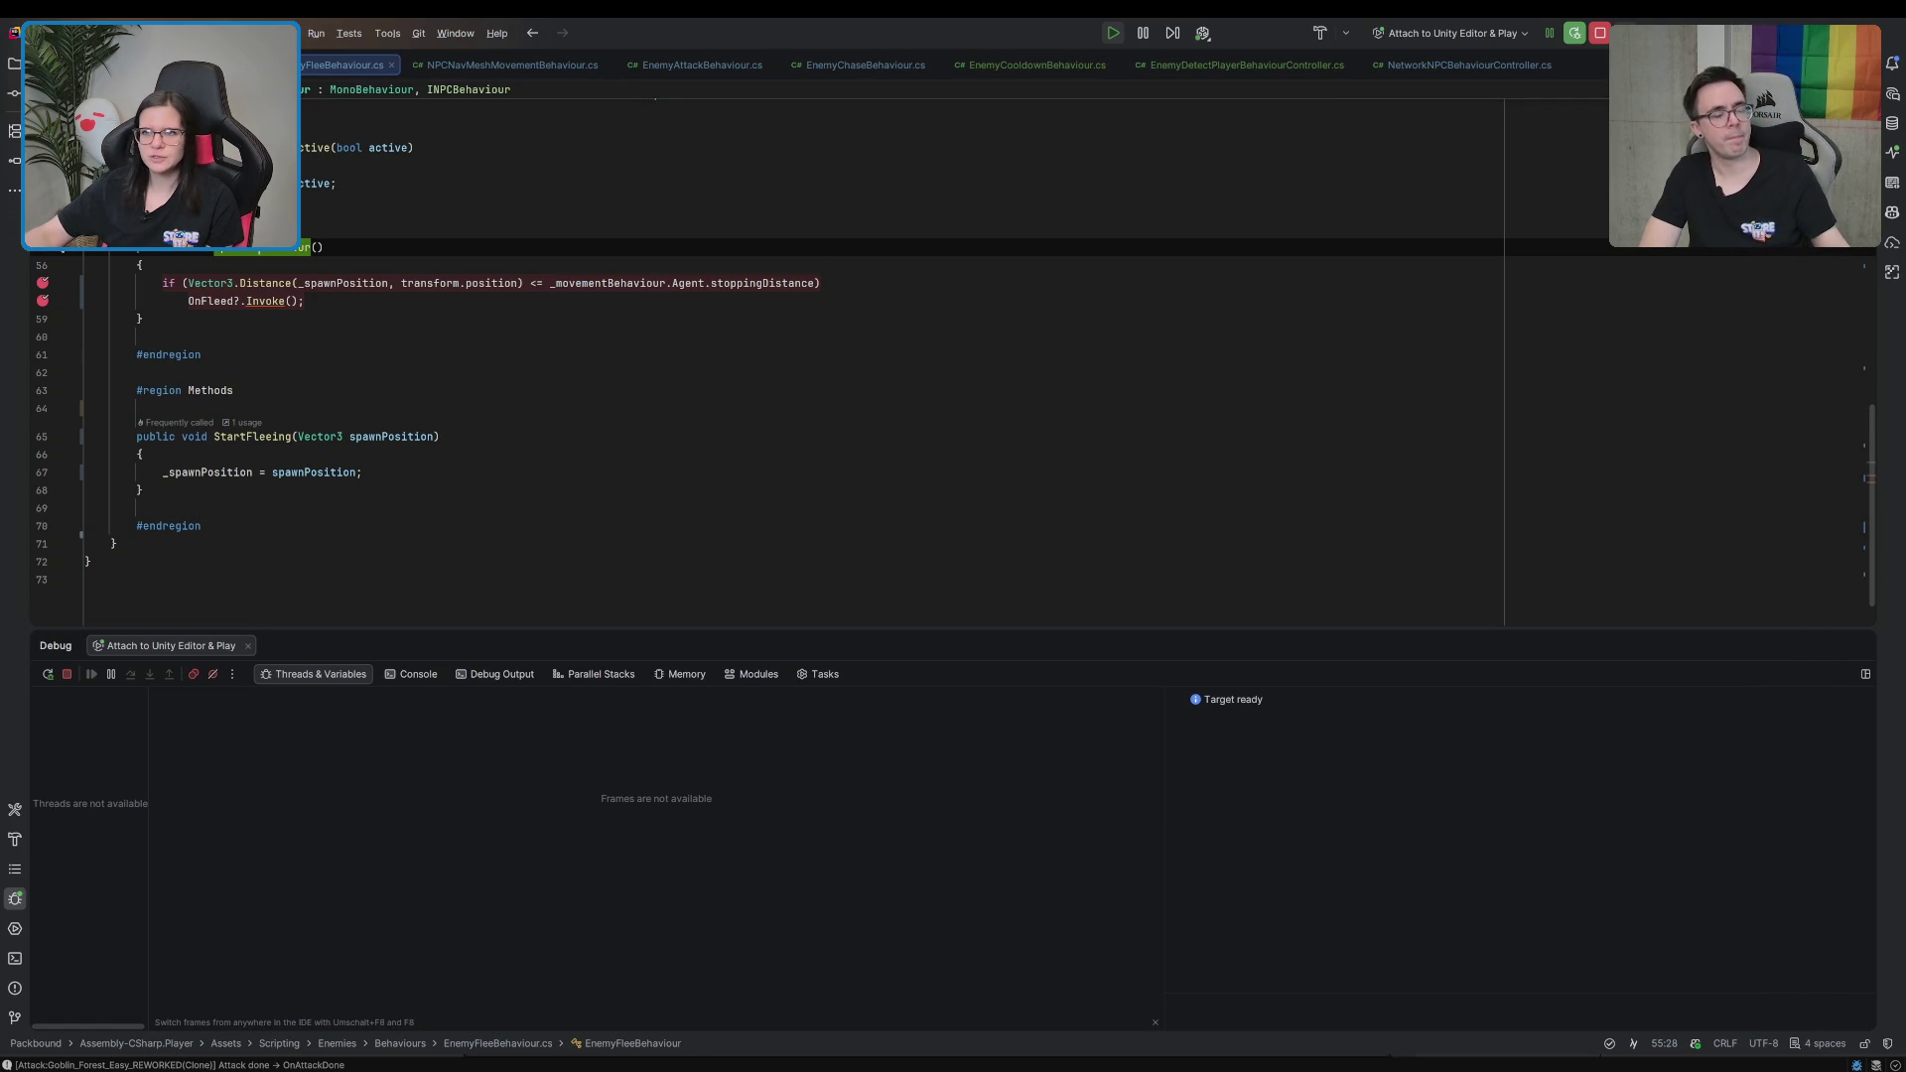
pyautogui.click(1600, 33)
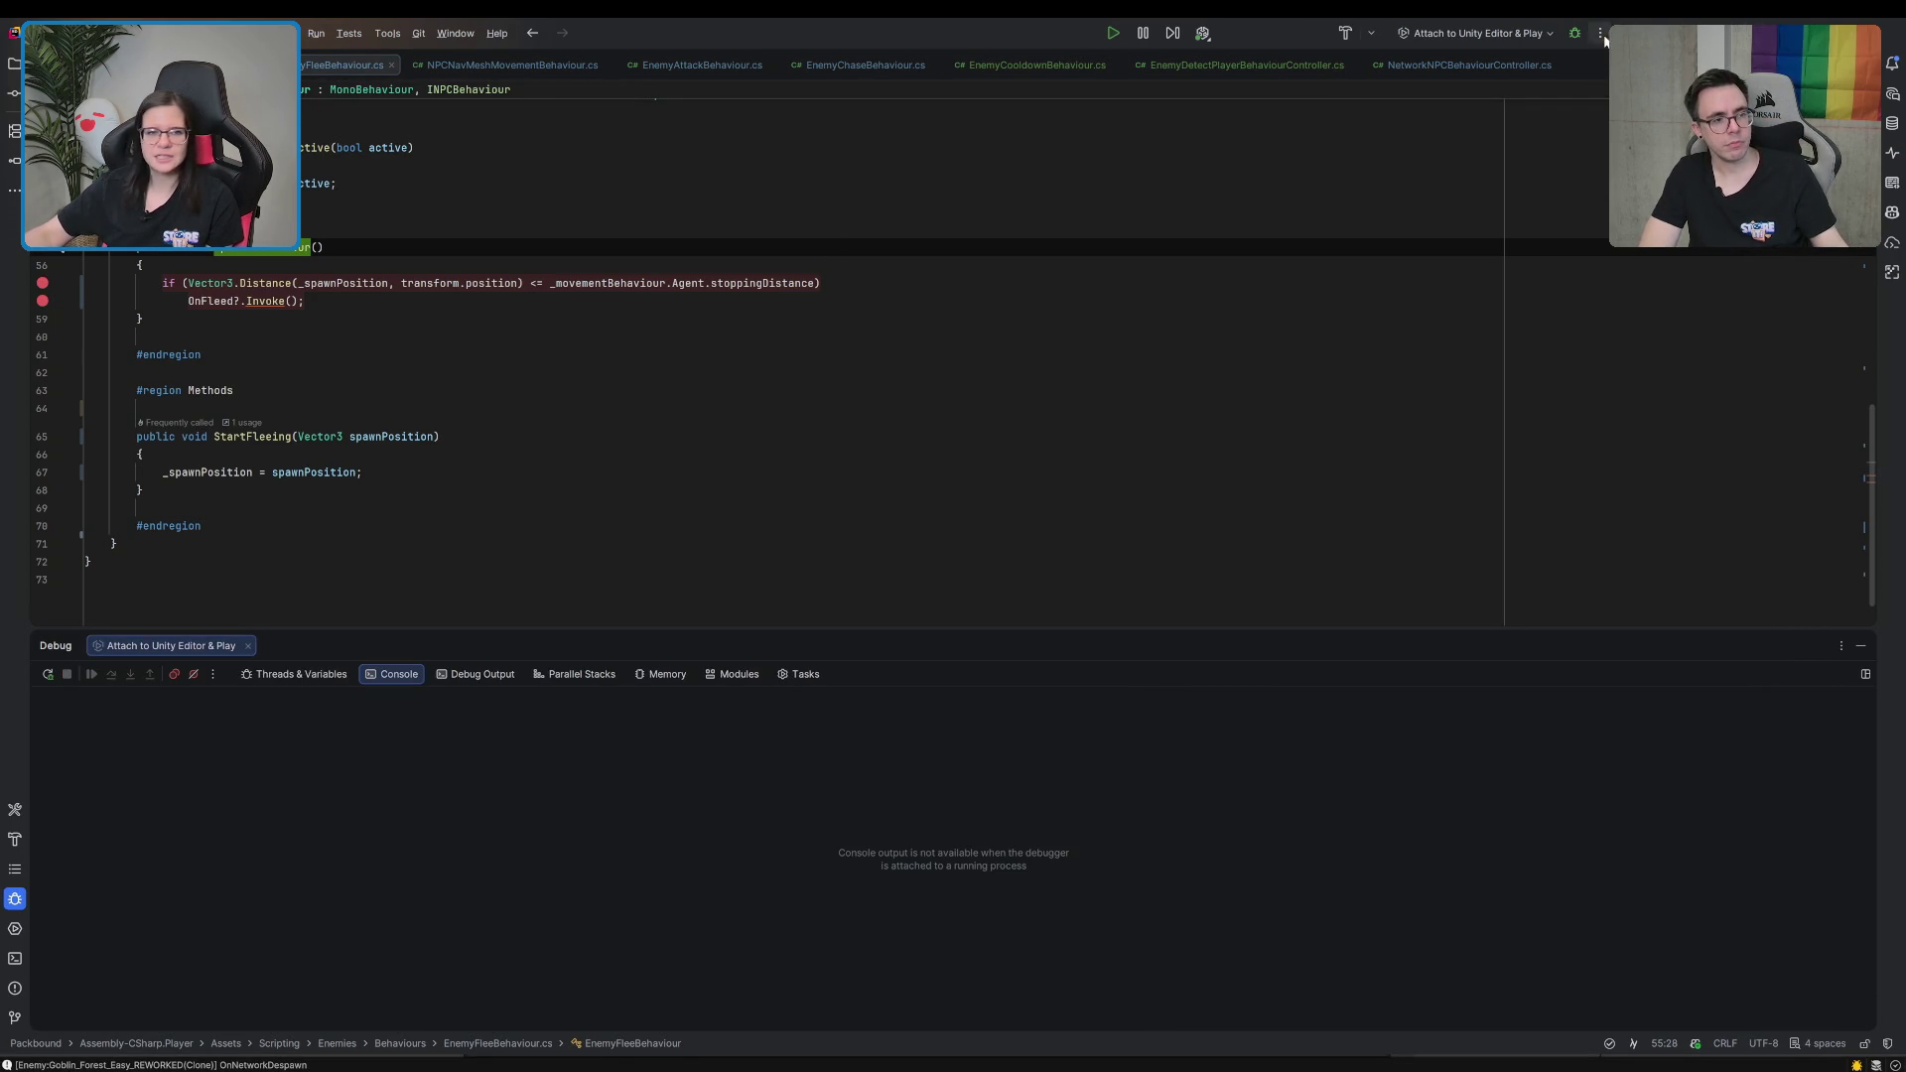
pyautogui.click(42, 284)
pyautogui.click(43, 301)
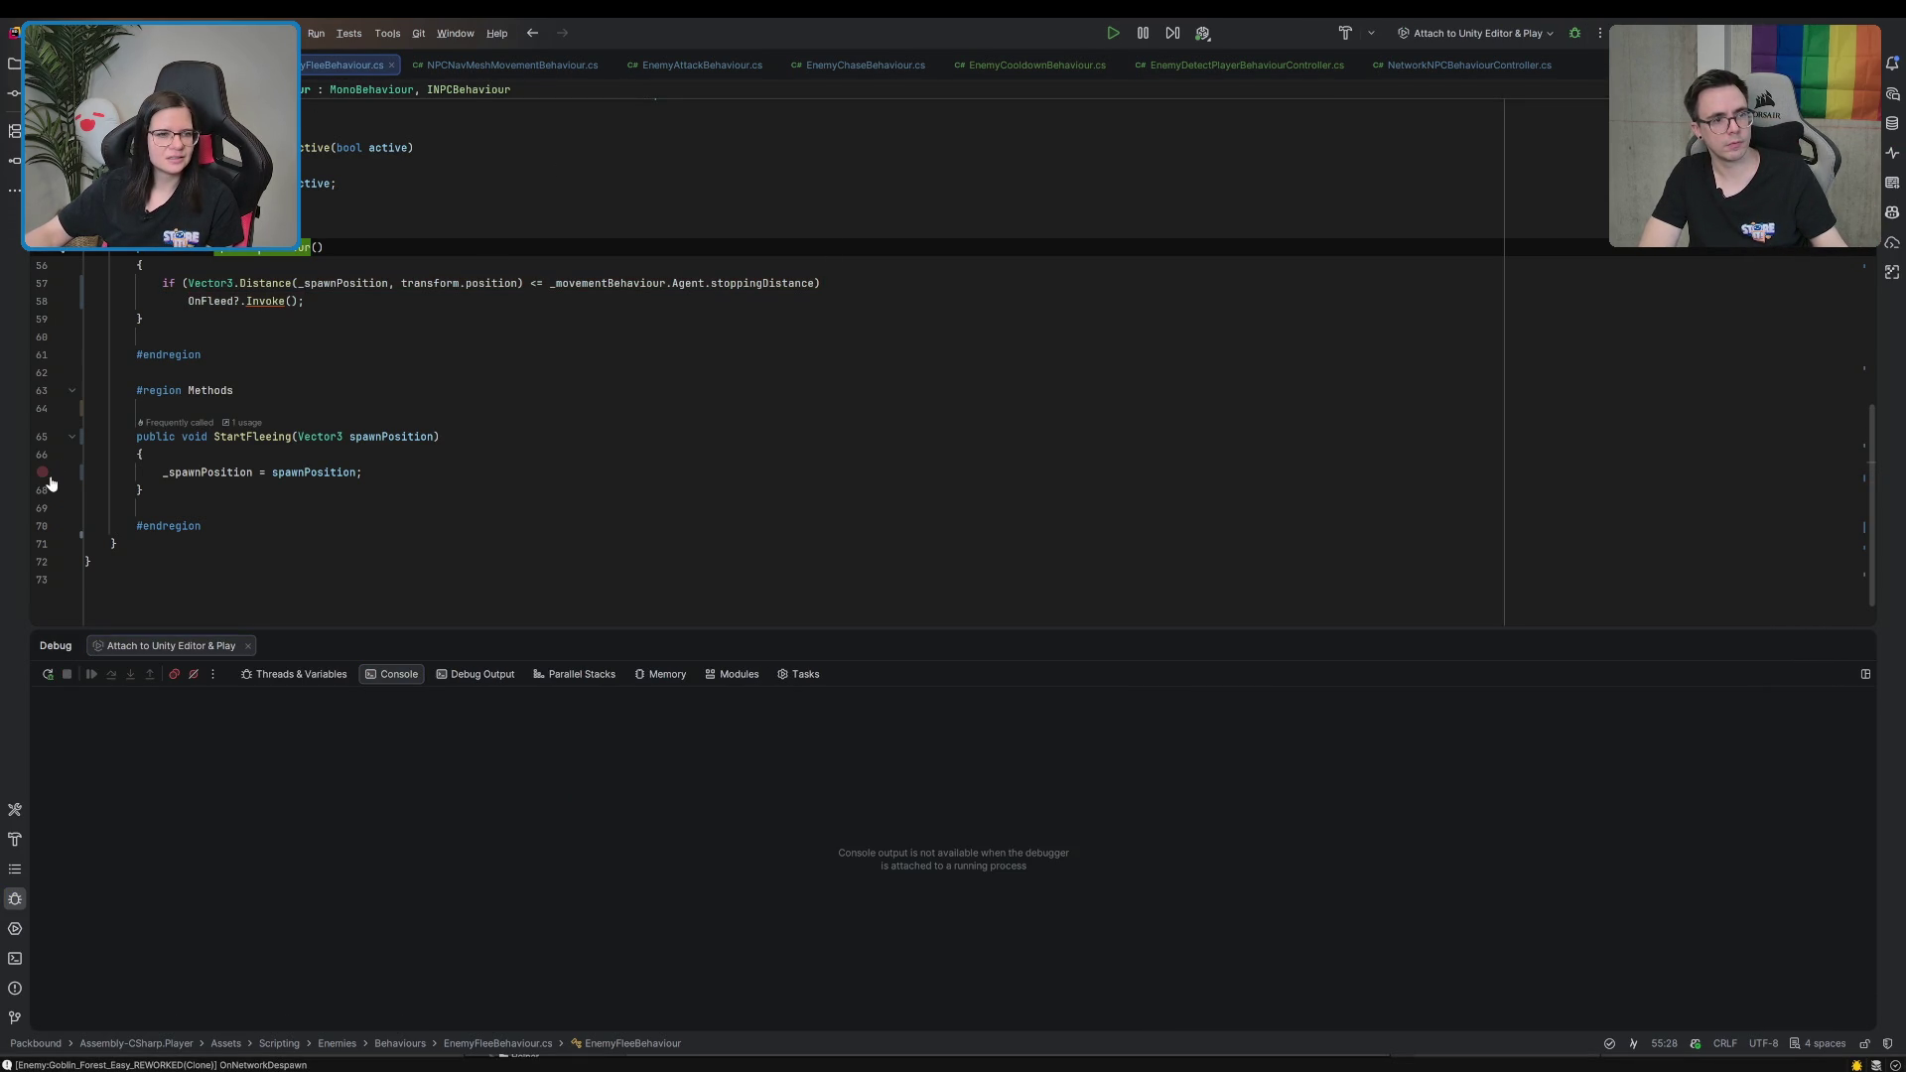
pyautogui.click(45, 473)
# Jump to the SetNextState definition, check Unity, then restart debugging with 'Attach to Unity Editor & Play'
pyautogui.hotkey('ctrl', 'alt', 'Left')
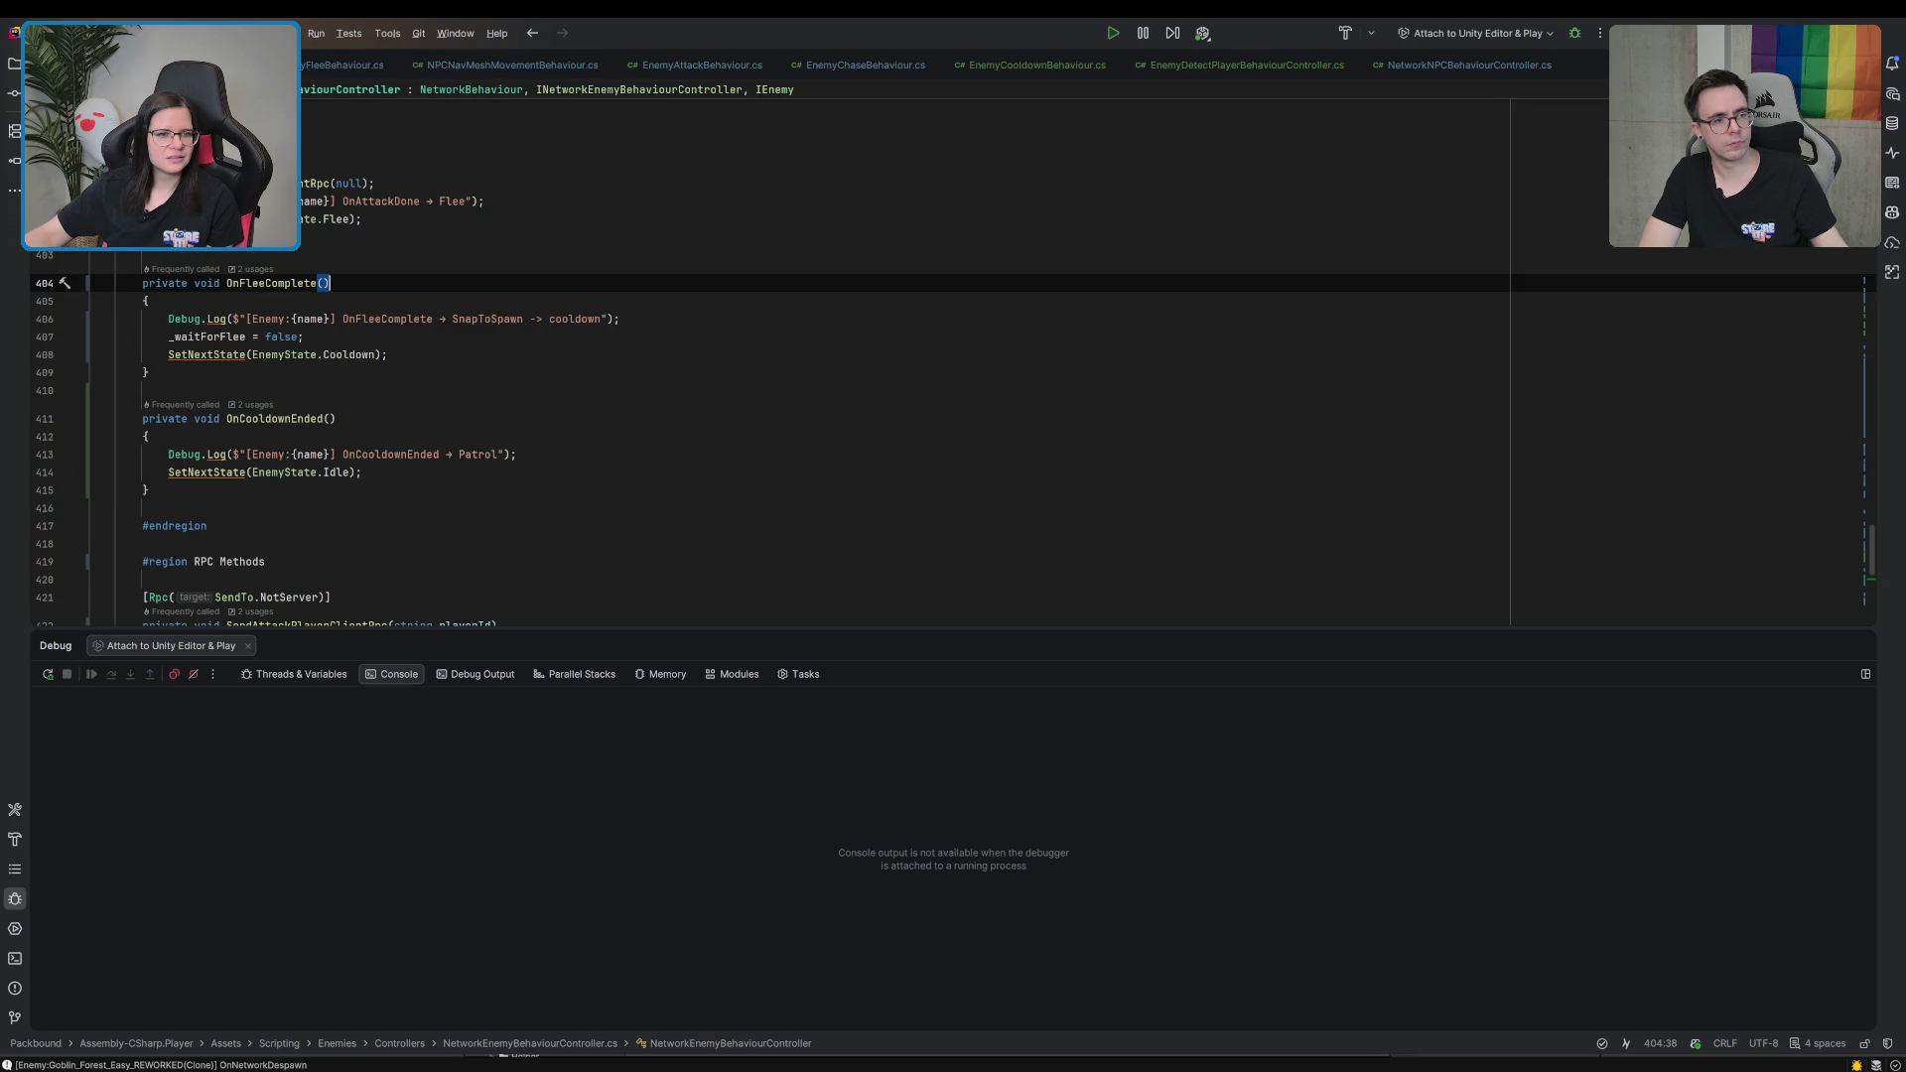
pyautogui.keyDown('ctrl'); pyautogui.click(178, 473); pyautogui.keyUp('ctrl')
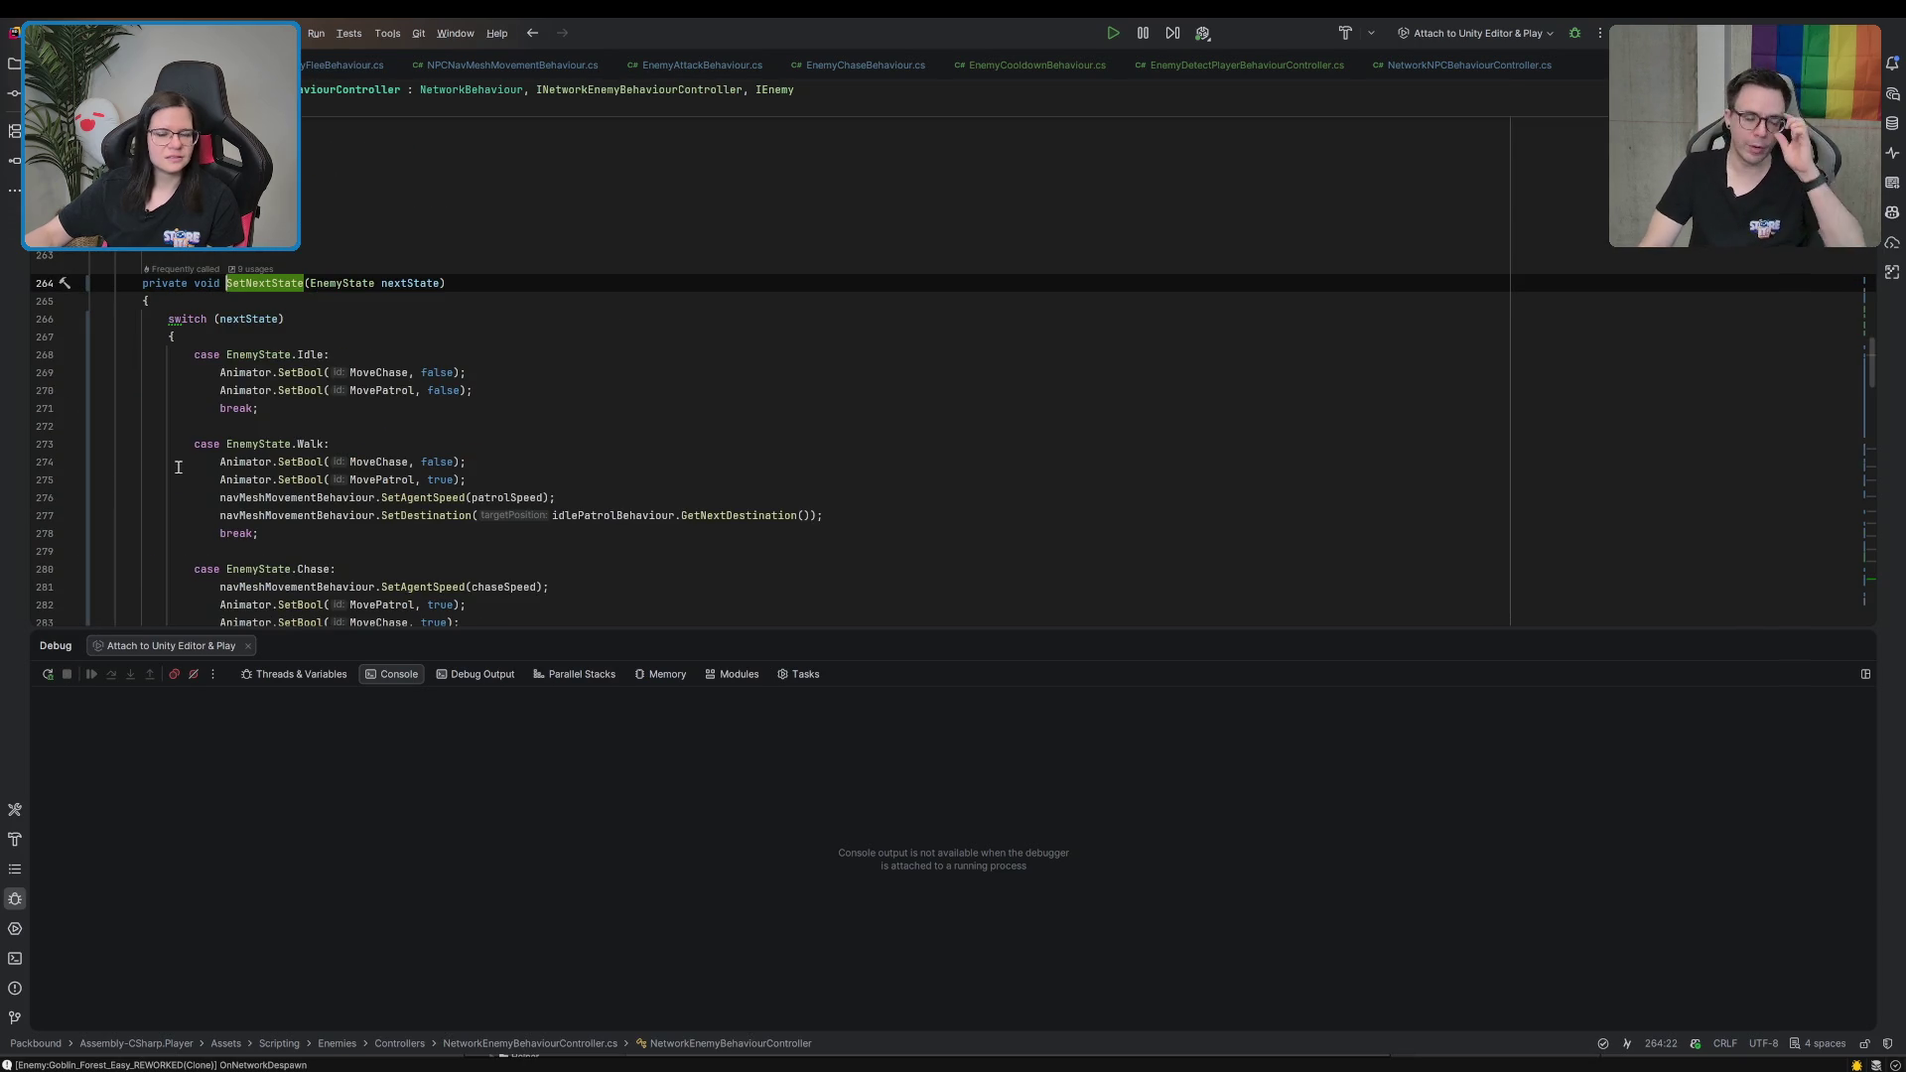
pyautogui.hotkey('alt', 'Tab')
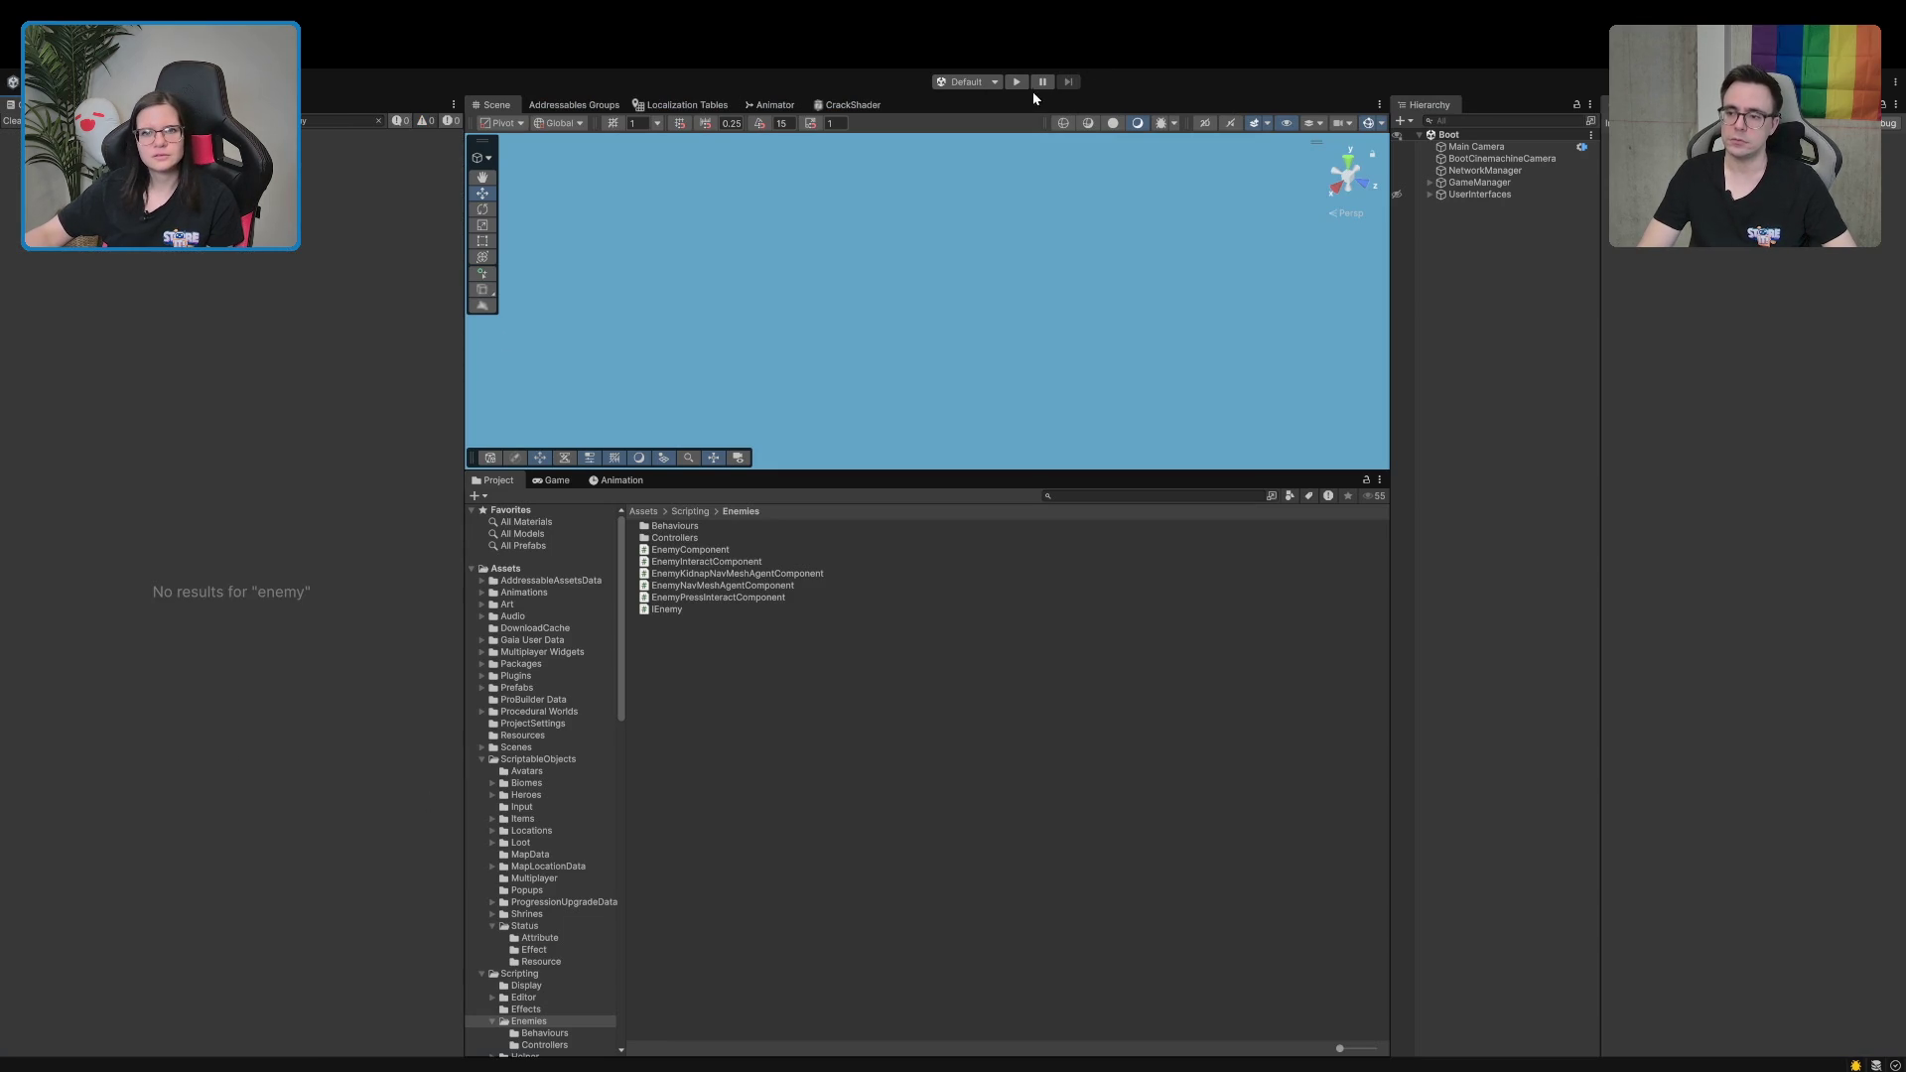
pyautogui.hotkey('alt', 'Tab')
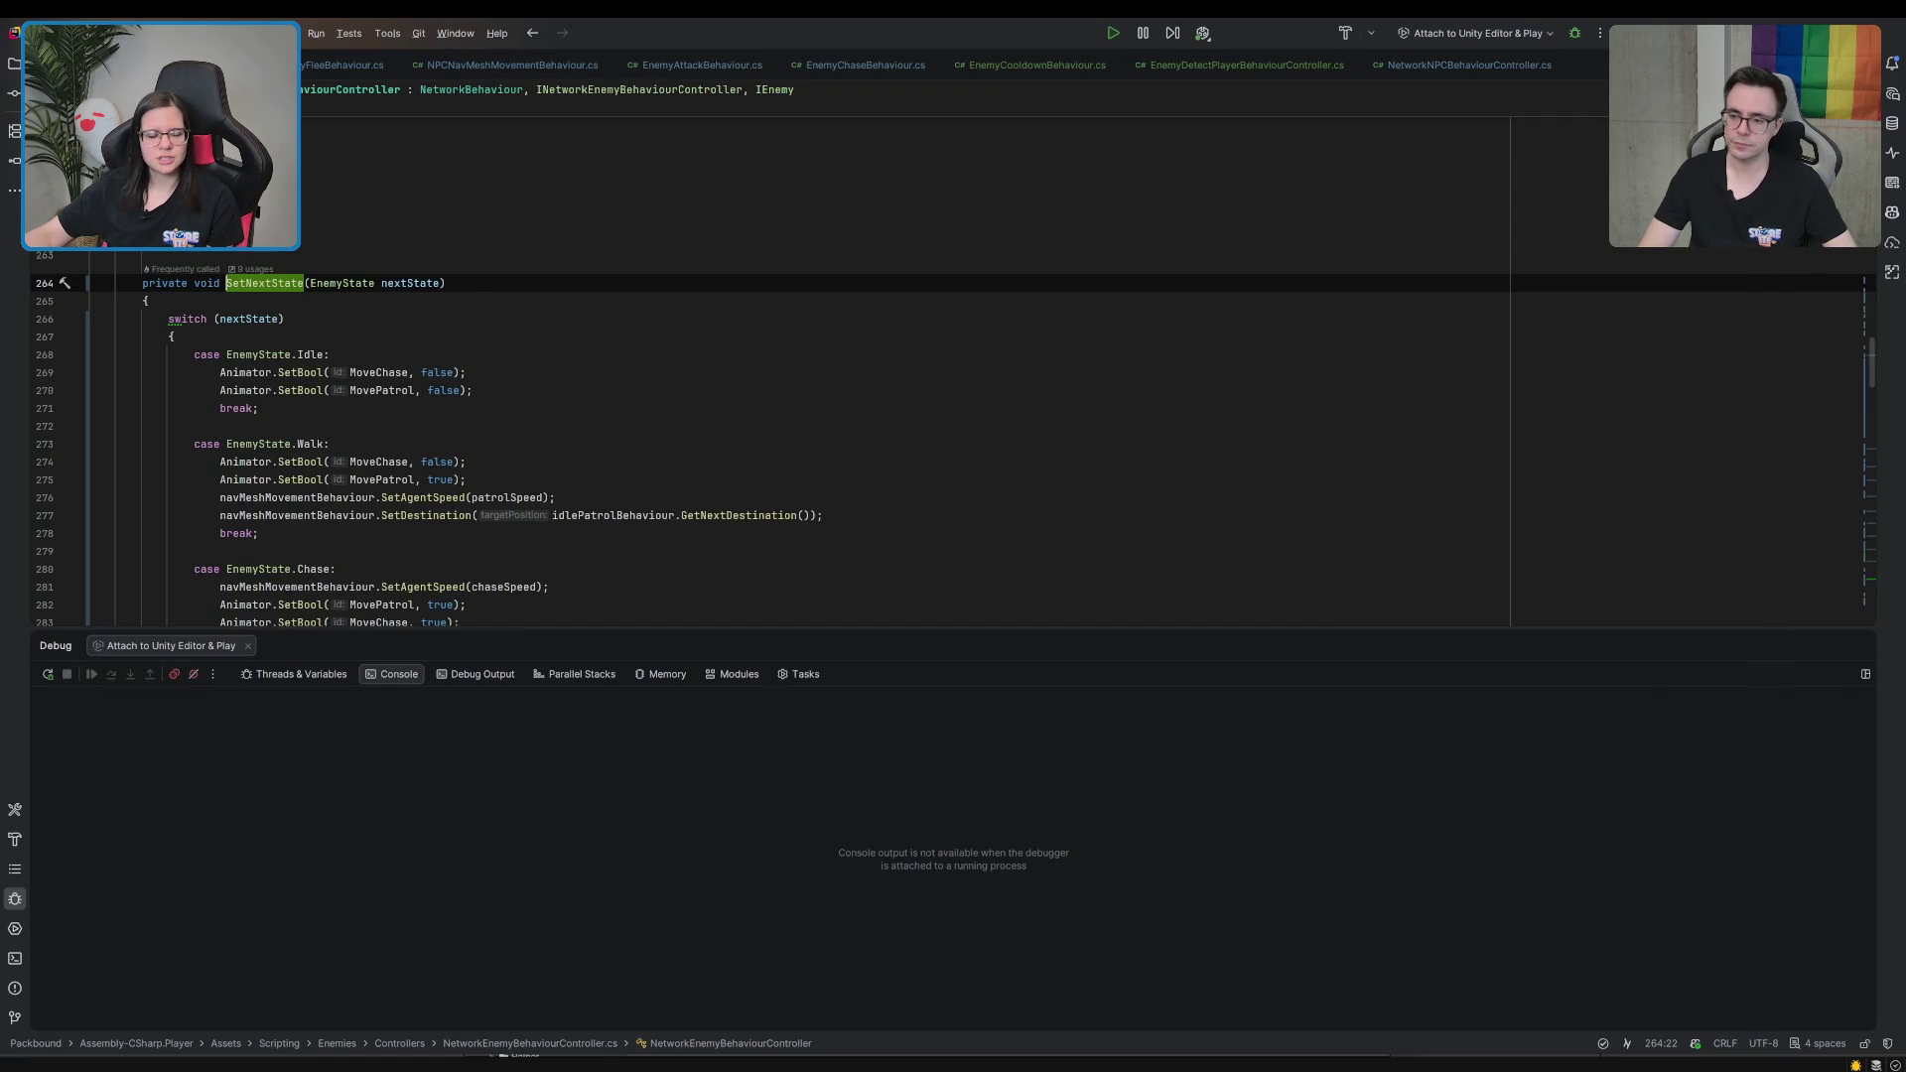
pyautogui.click(1568, 33)
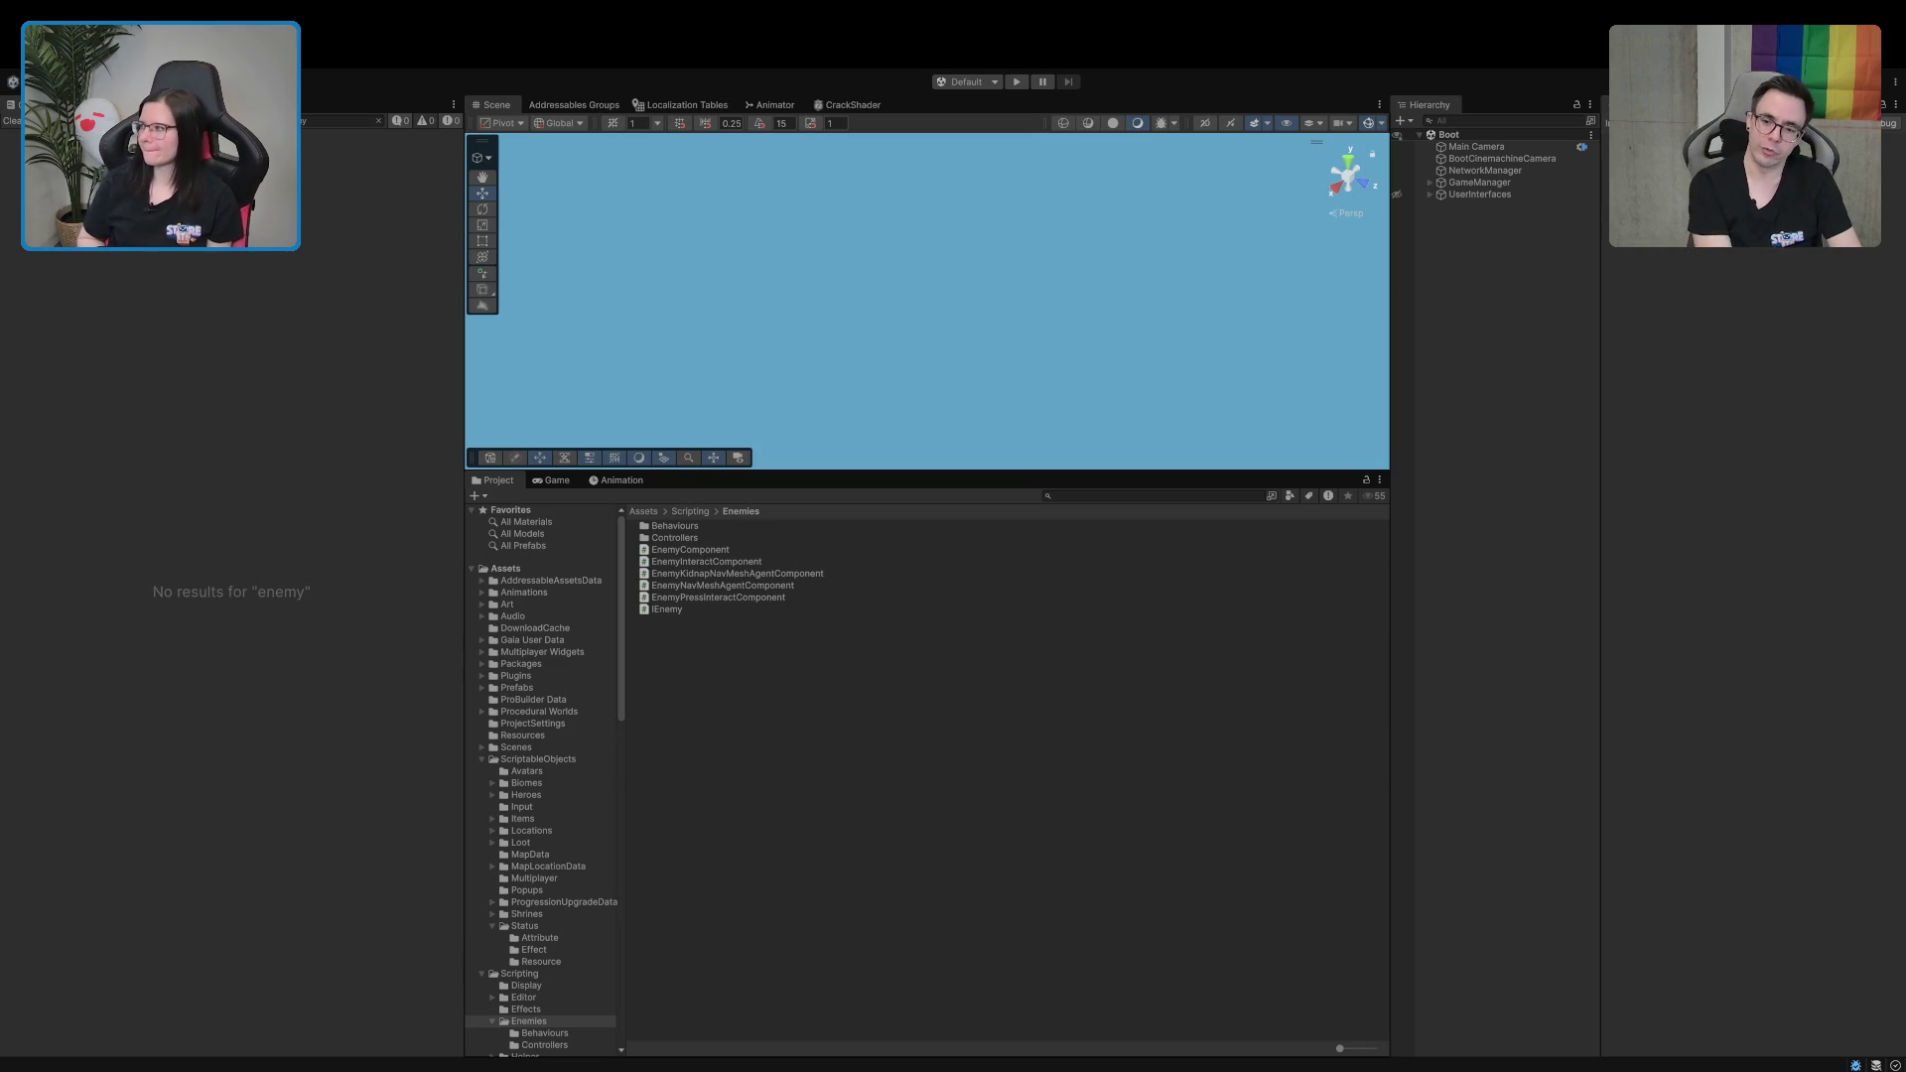
# Enter Play mode, start Einzelspieler, and walk out the tavern's back door through the green portal into the village
pyautogui.hotkey('ctrl', 'p')
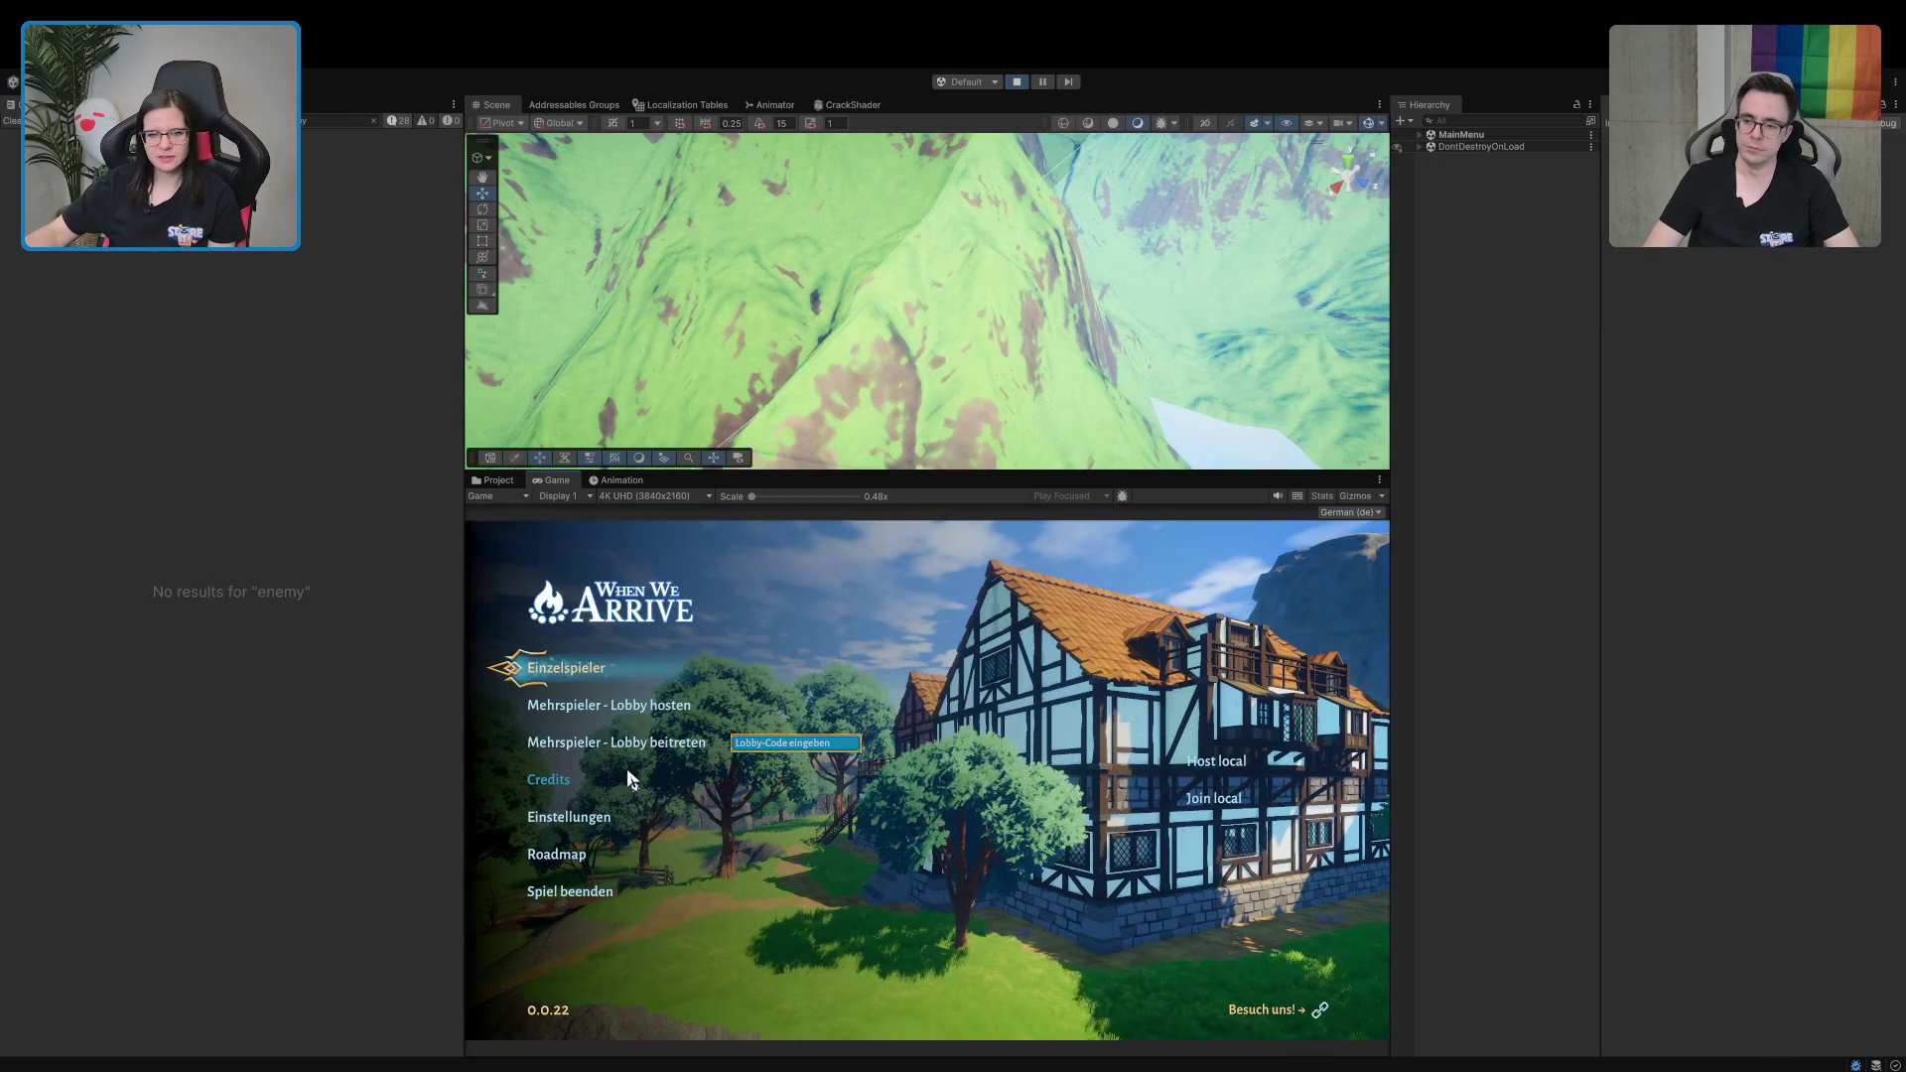
pyautogui.click(567, 679)
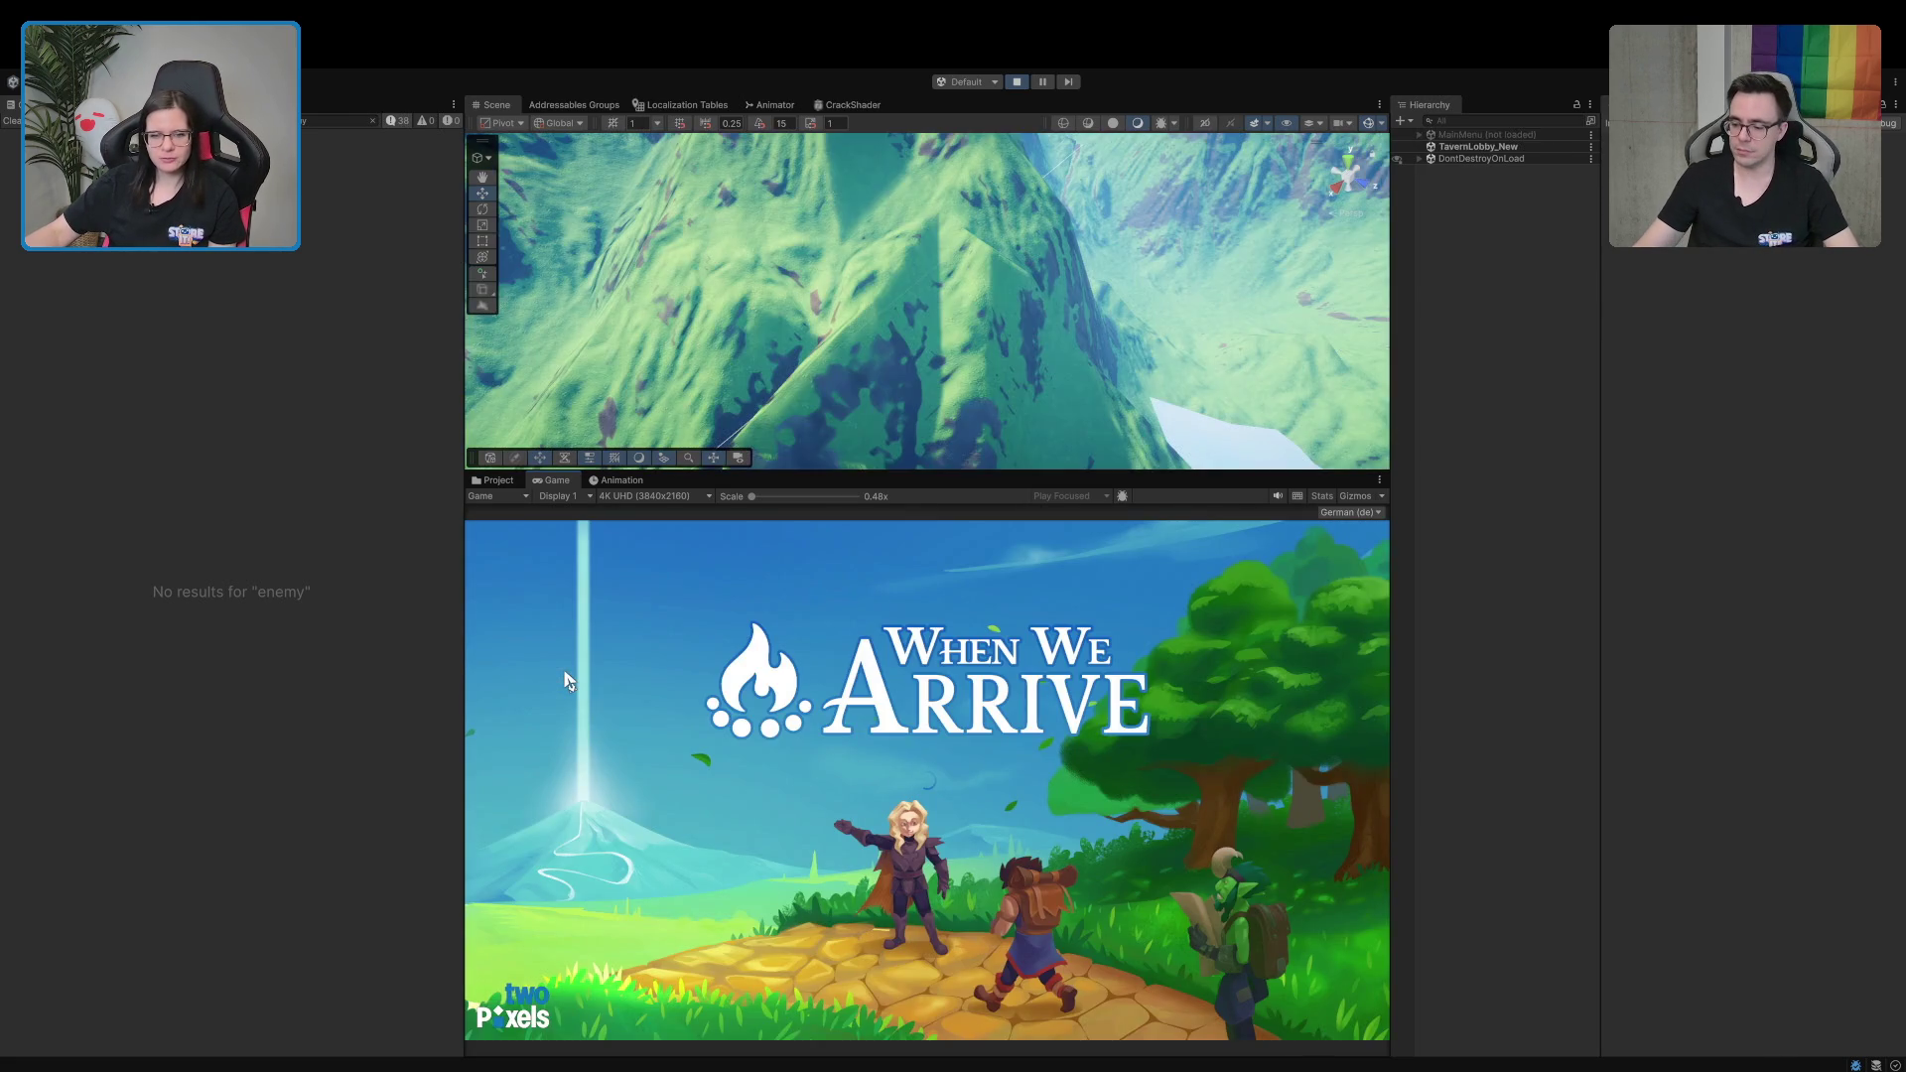
pyautogui.press('w')
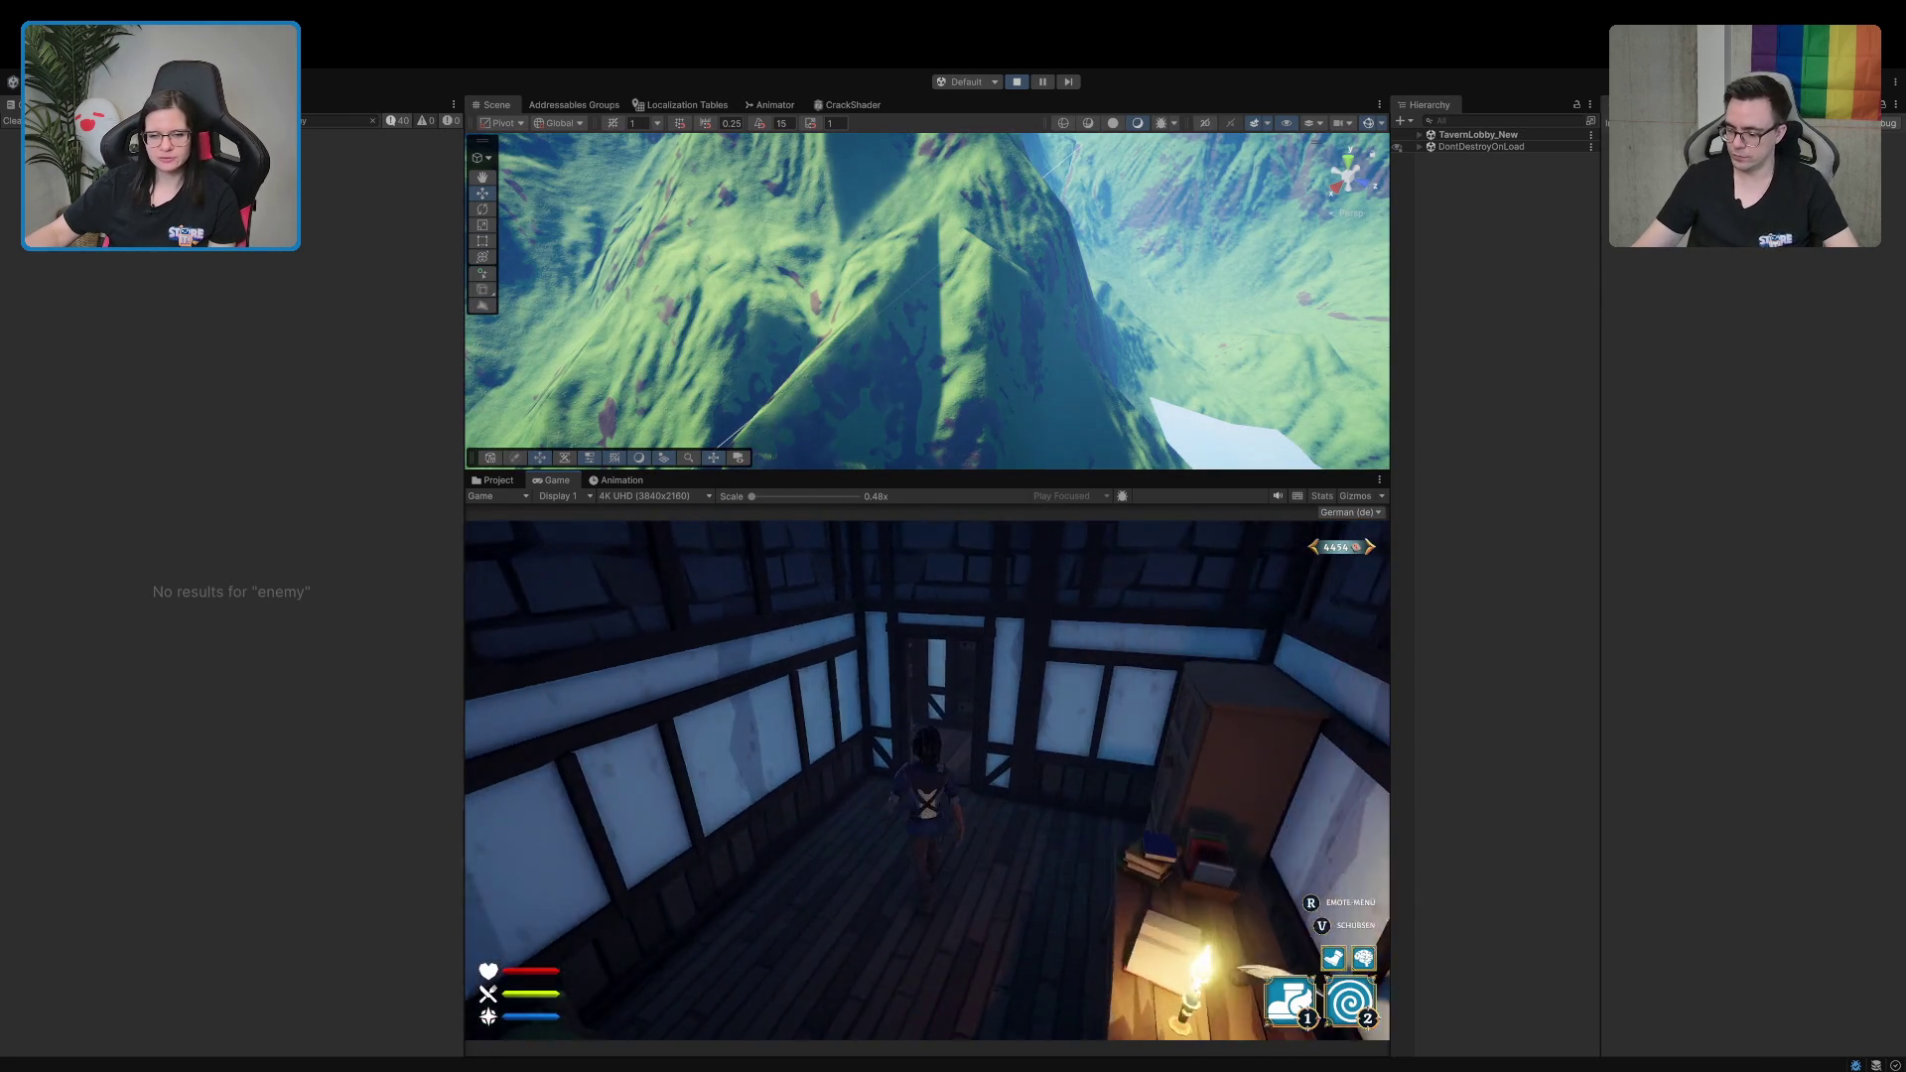
pyautogui.press('s')
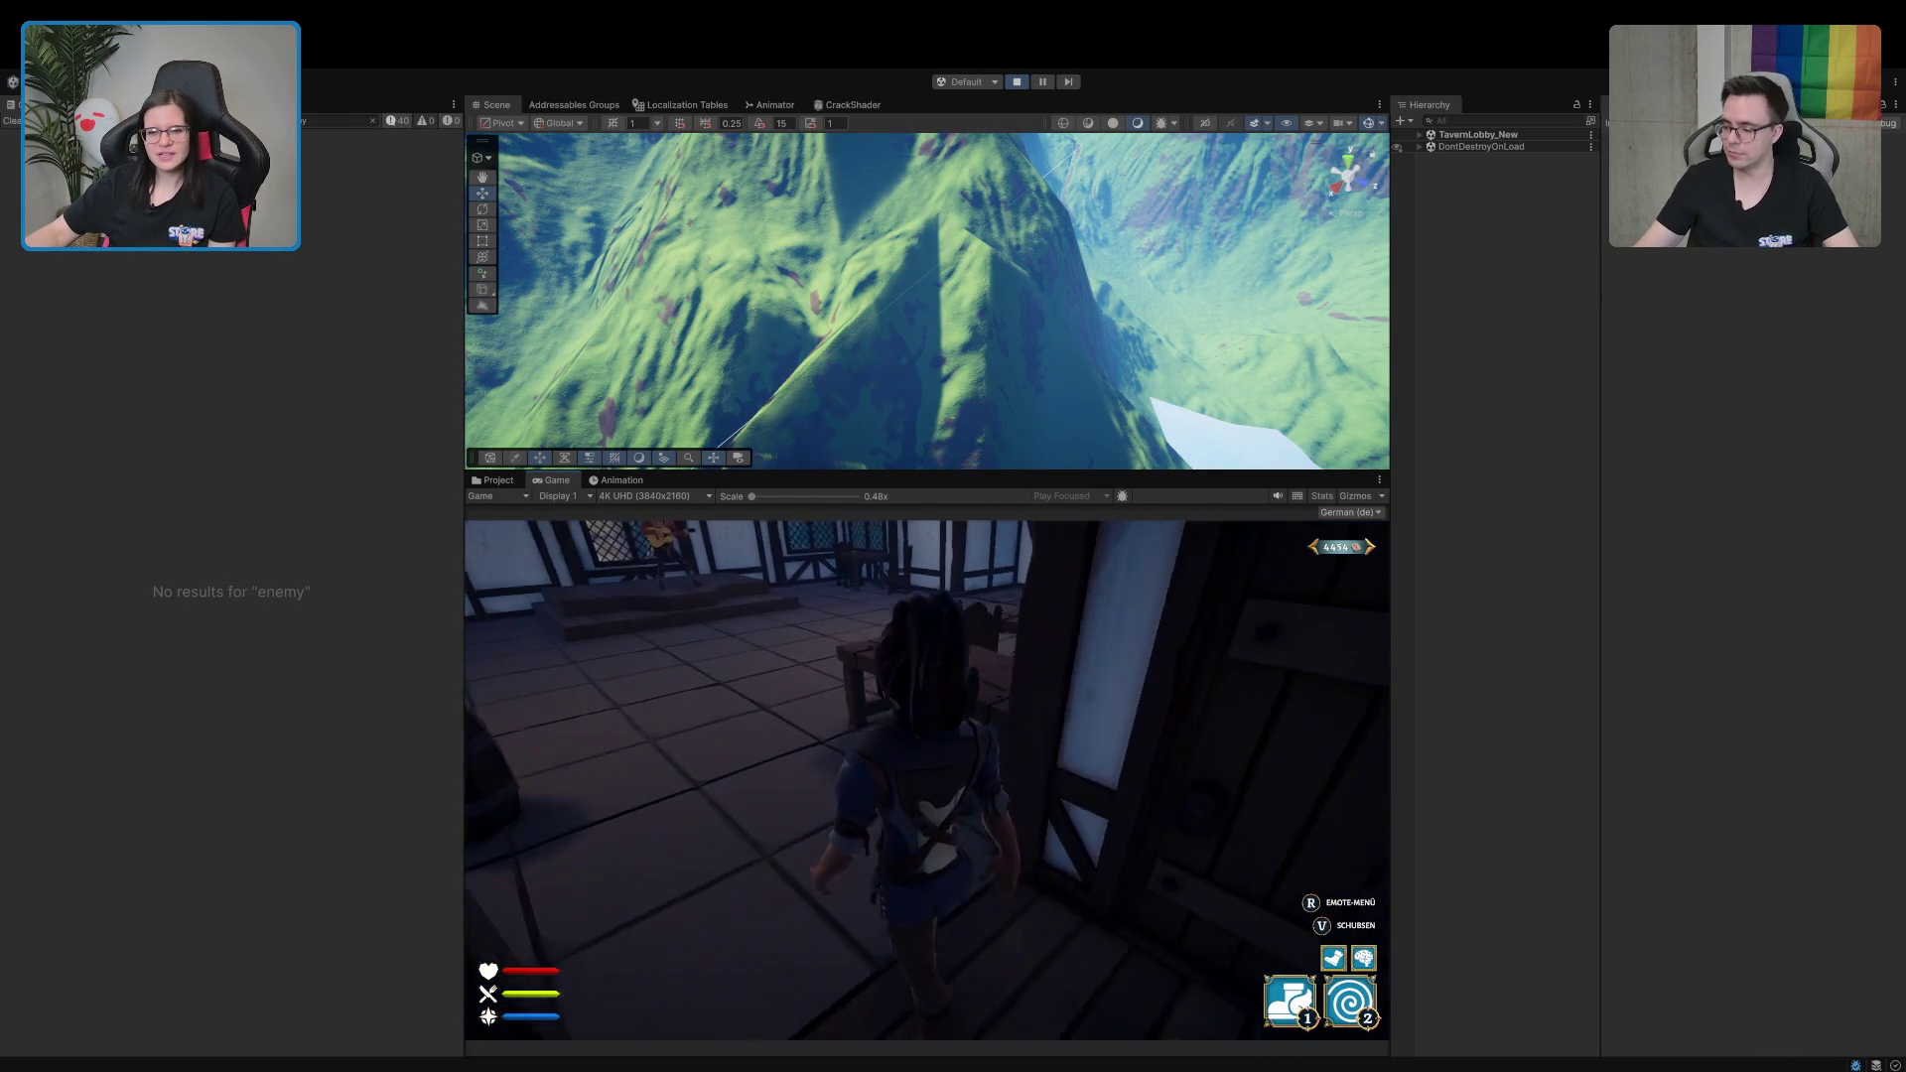
pyautogui.press('w')
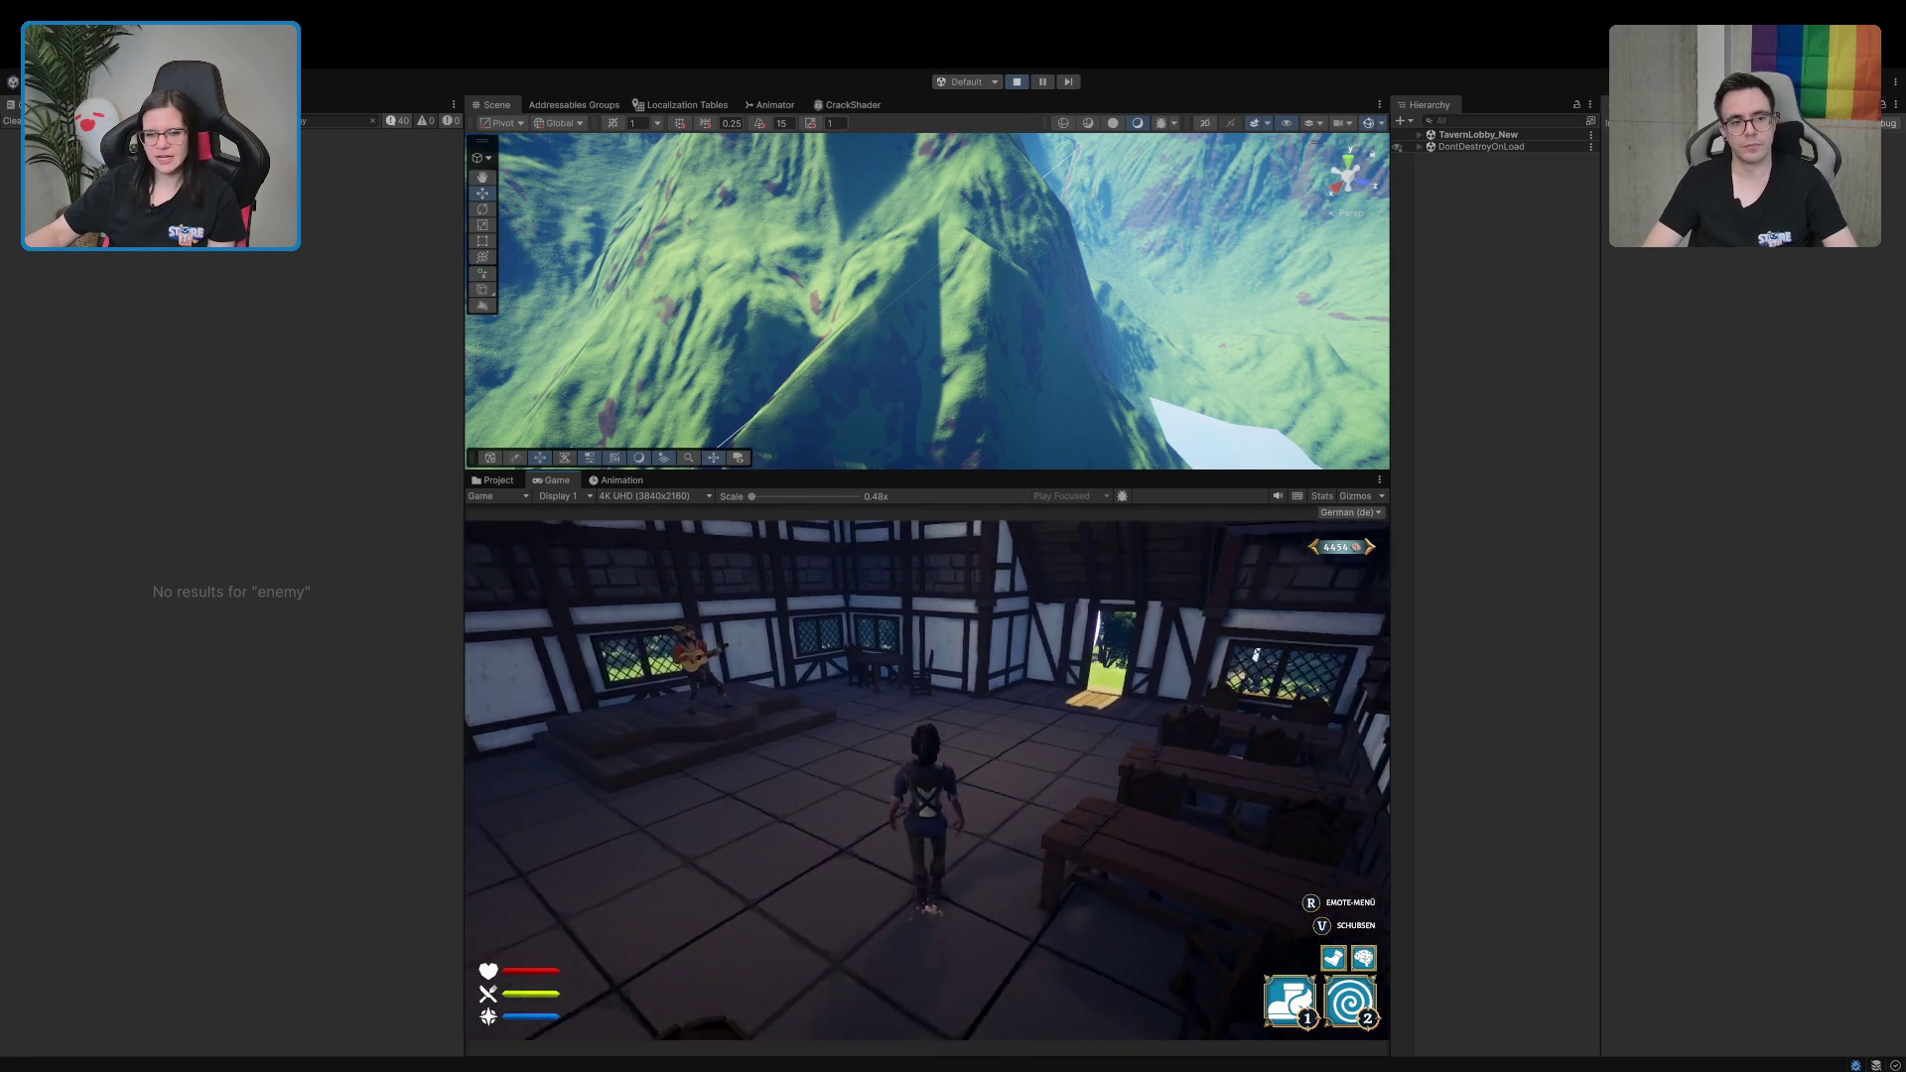
pyautogui.press('w')
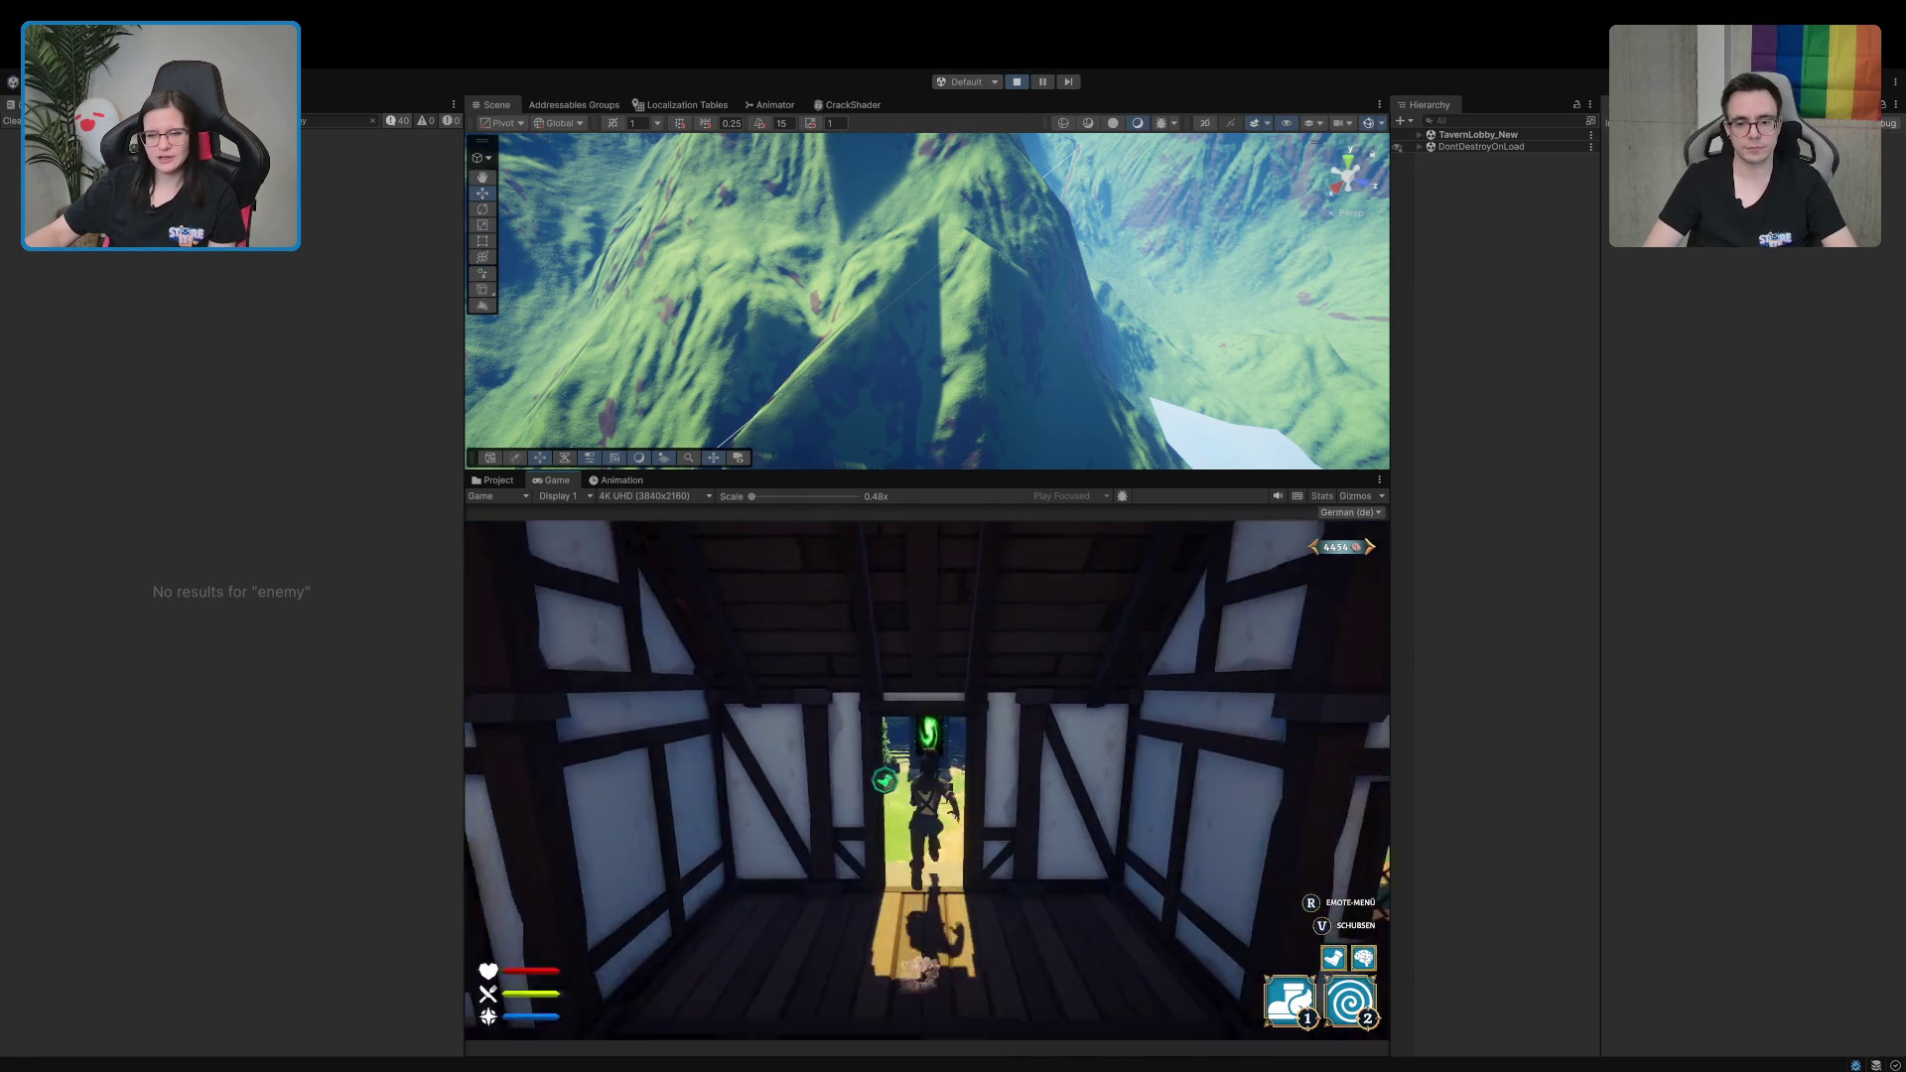
pyautogui.press('w')
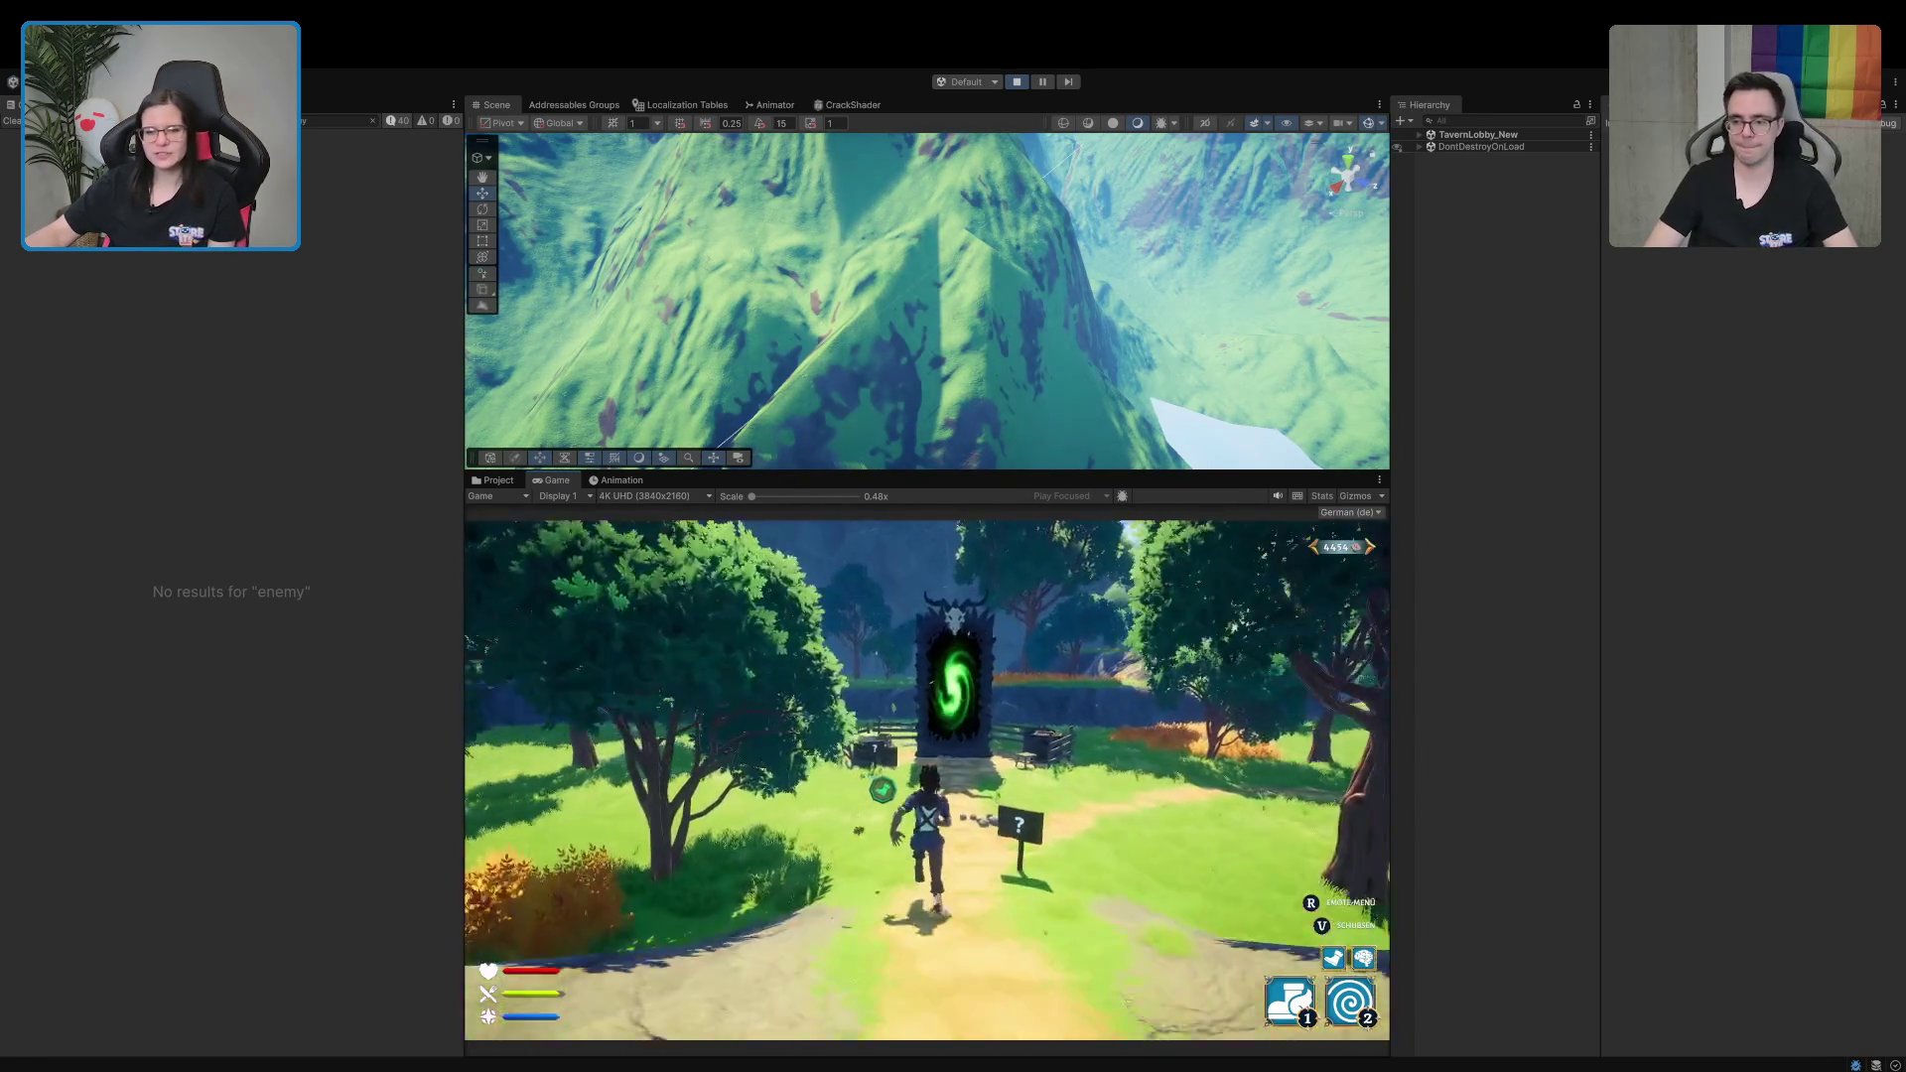
pyautogui.press('w')
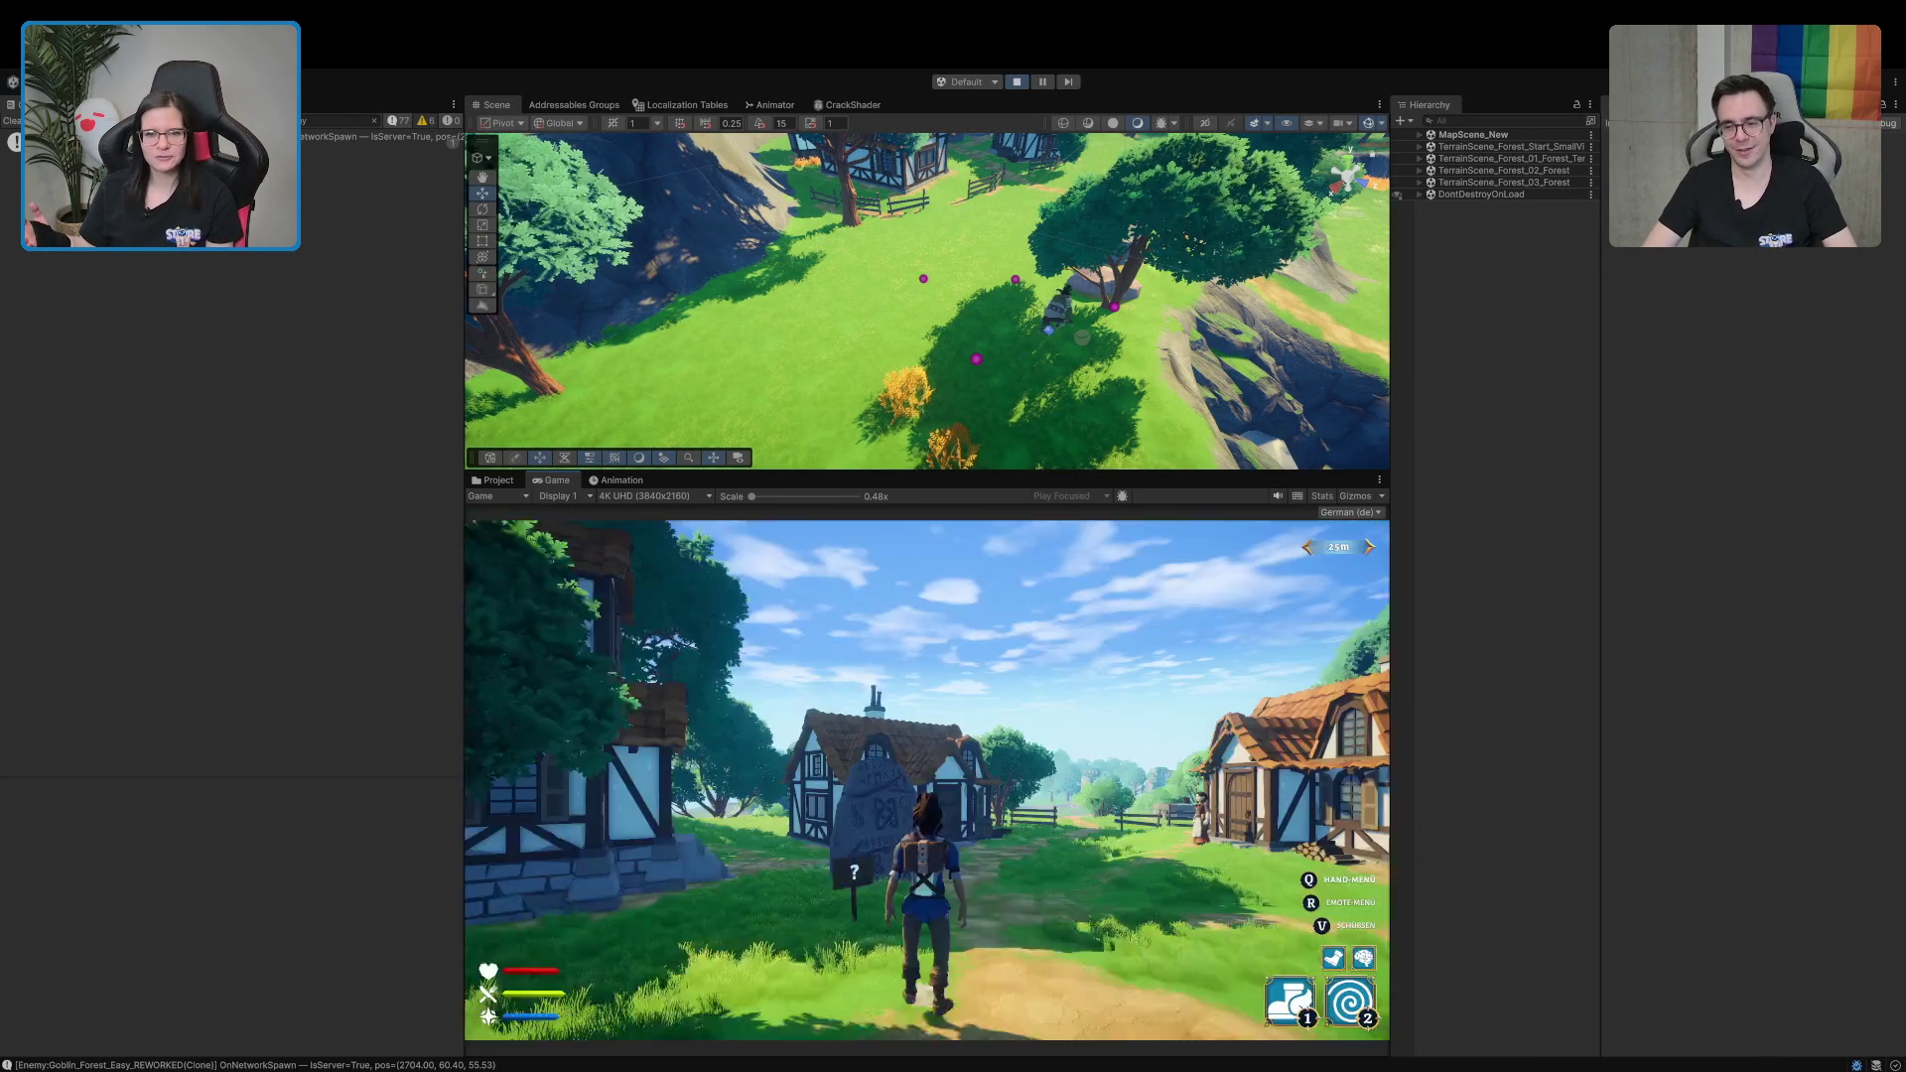
pyautogui.press('w')
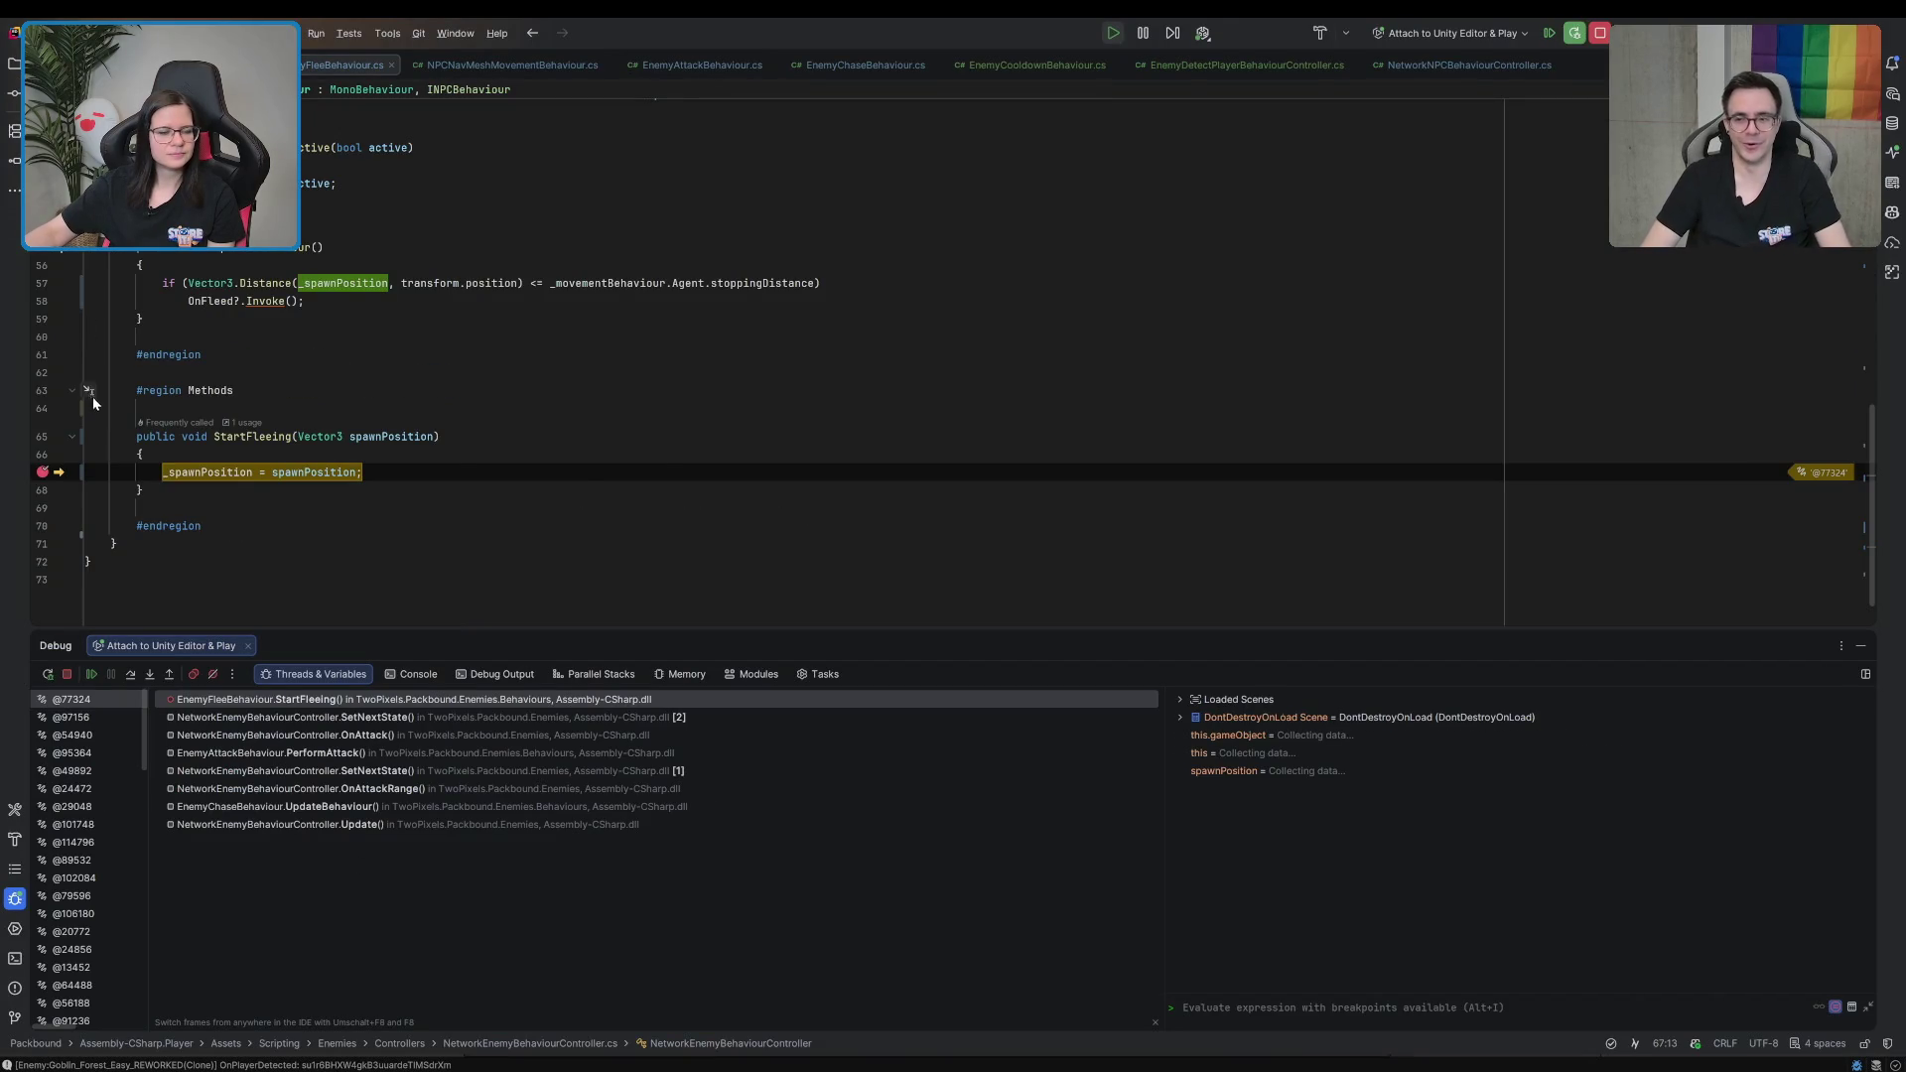
# Add a breakpoint on SetNextState's switch statement at line 266 and resume the paused game
pyautogui.scroll(10, 109, 407)
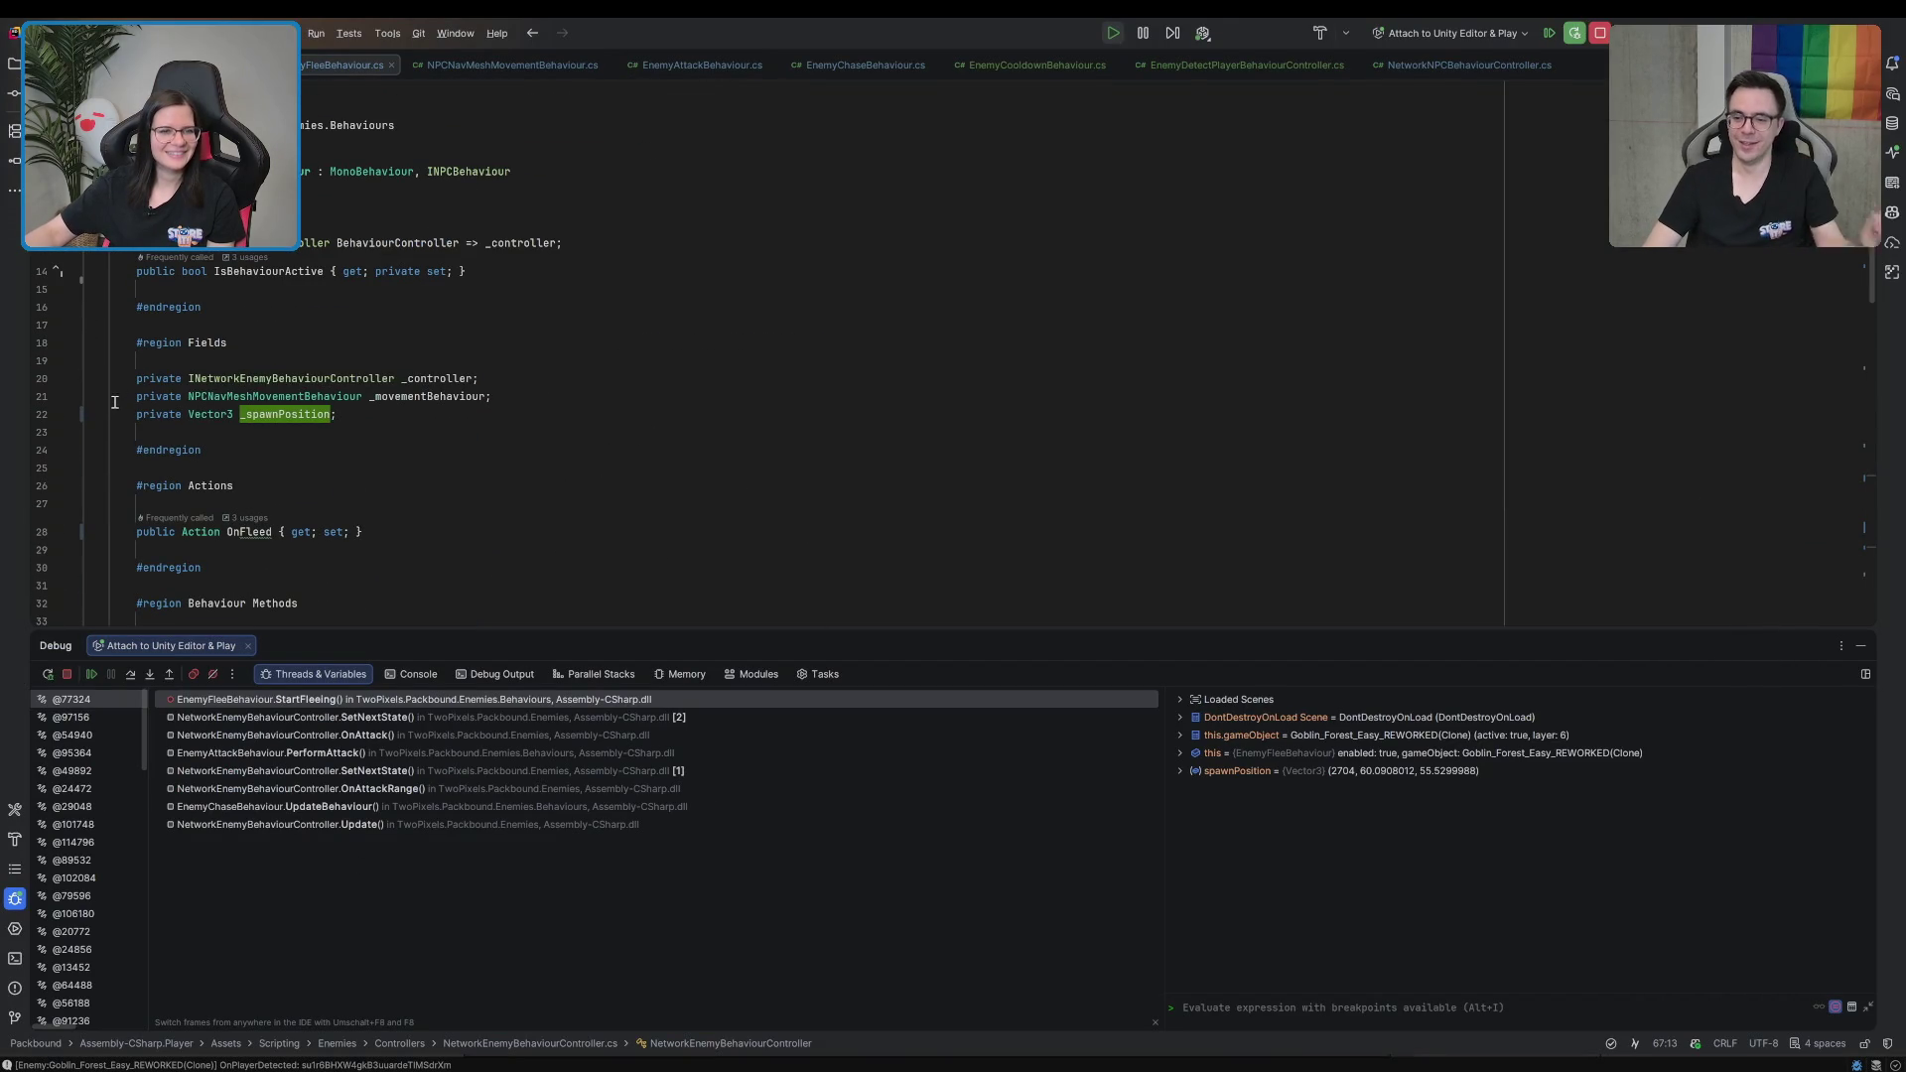
pyautogui.hotkey('ctrl', 'alt', 'Left')
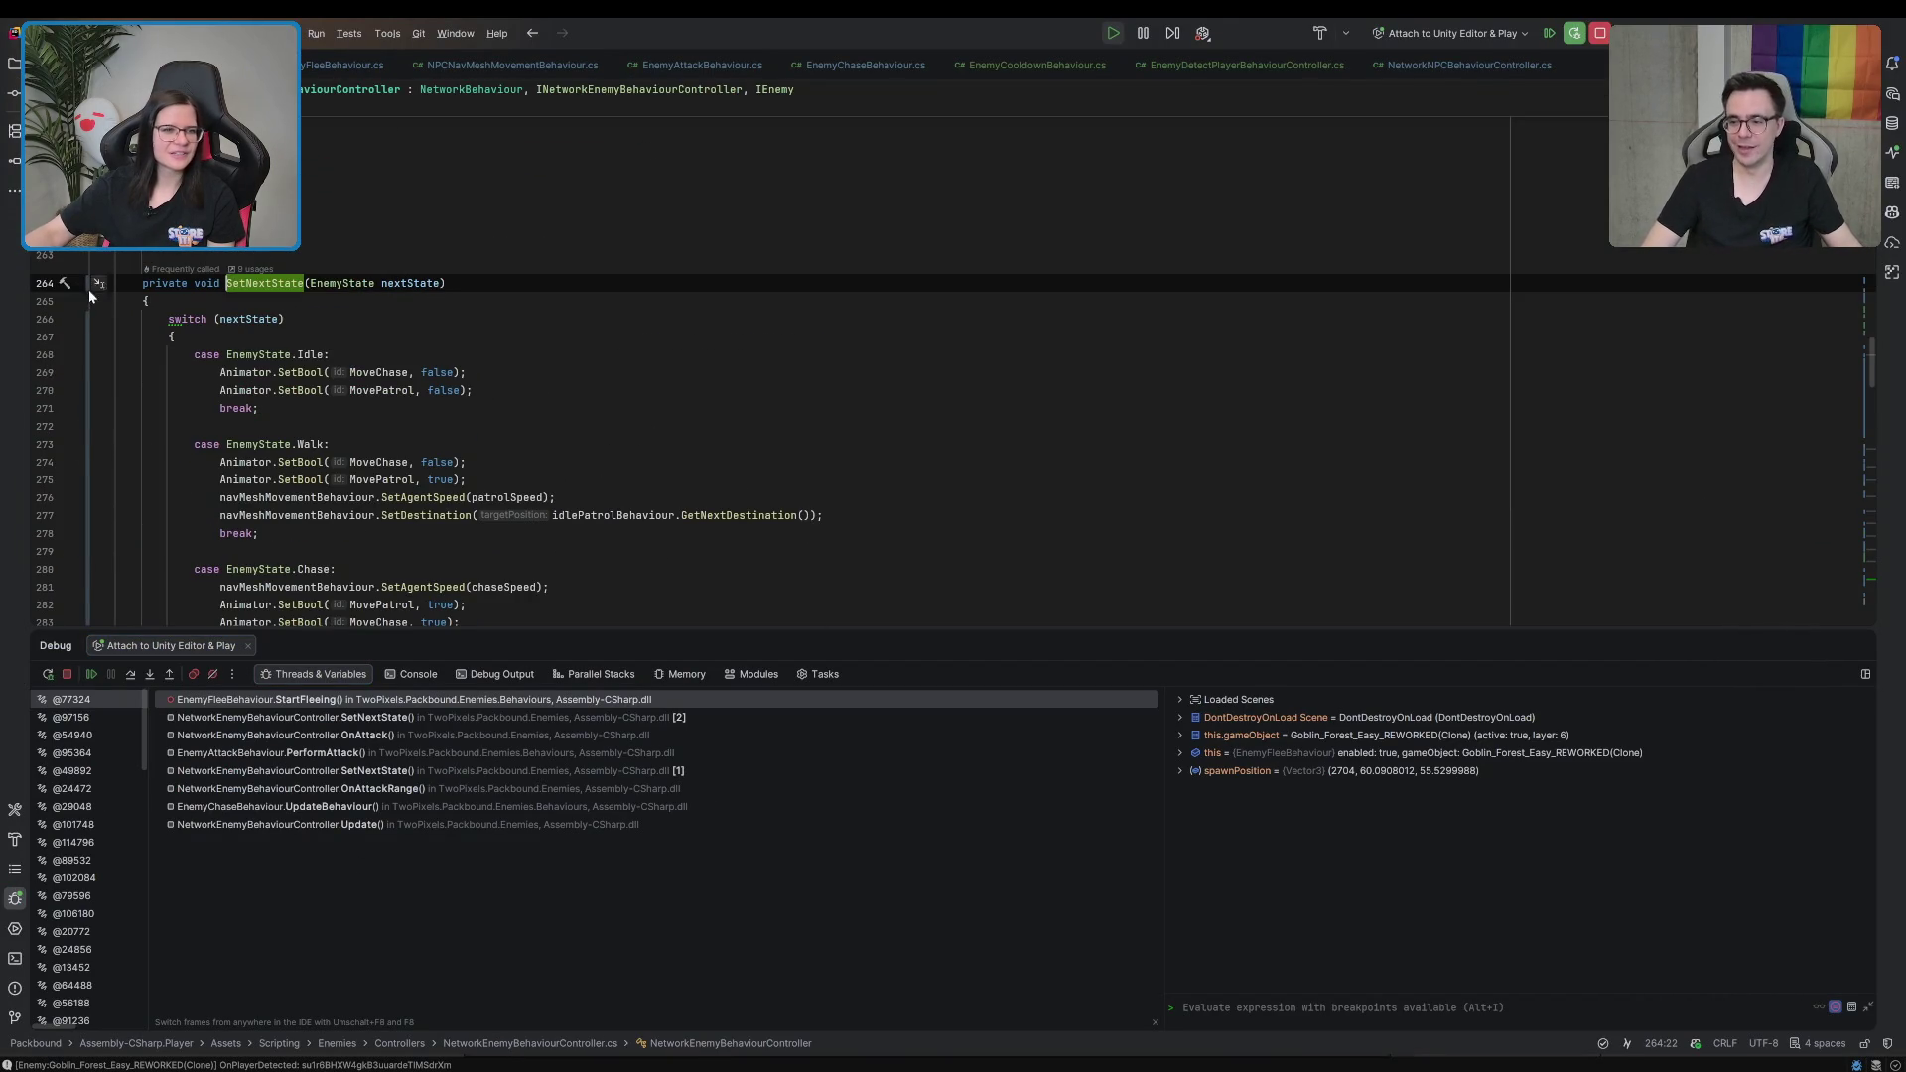
pyautogui.click(50, 319)
pyautogui.click(91, 674)
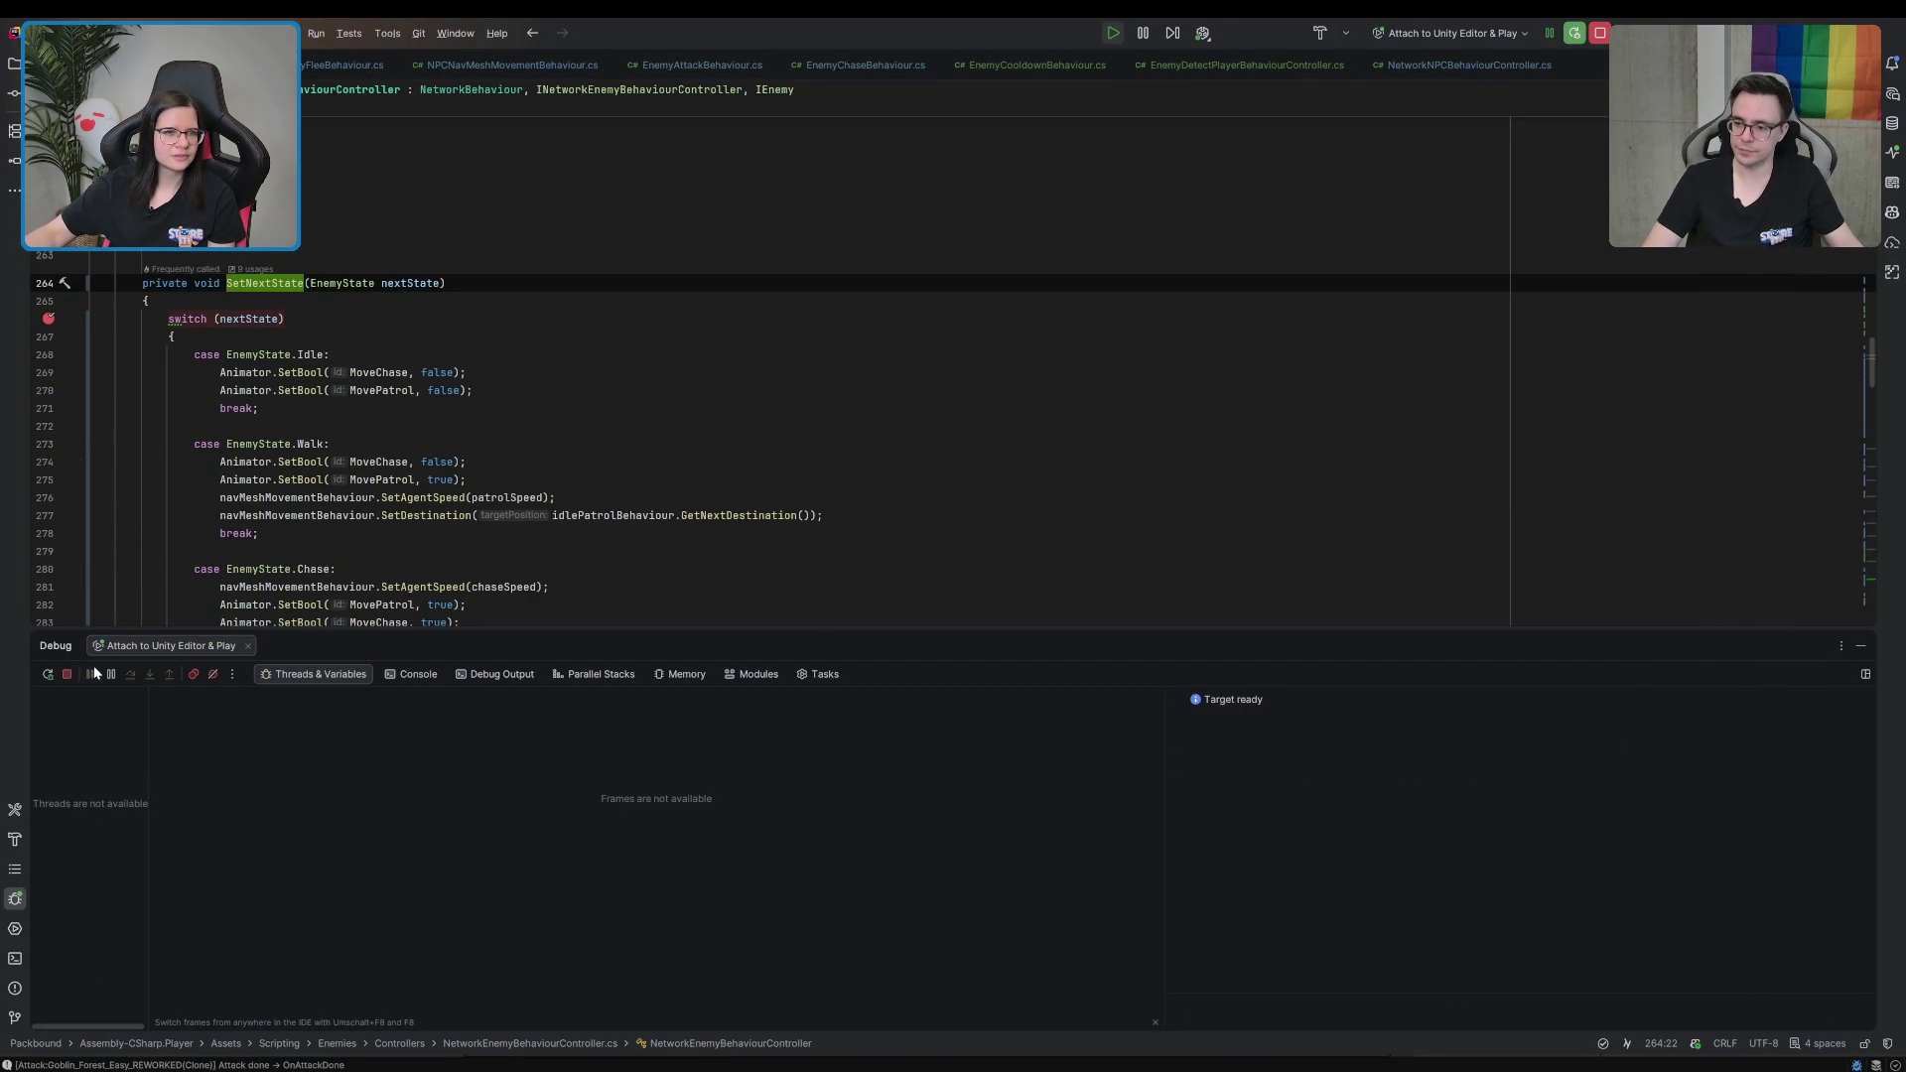